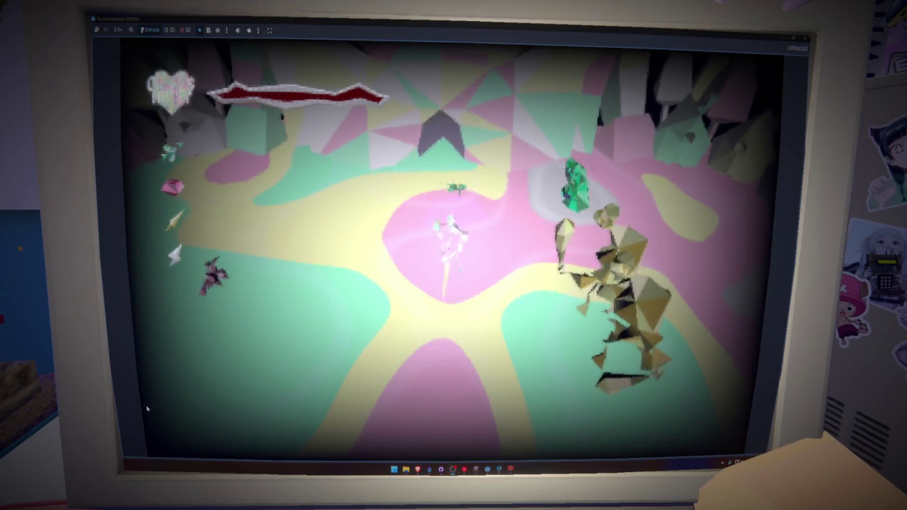
# Step: Walk the character up the map past the green crystal golem until the view goes black
pyautogui.press('w')
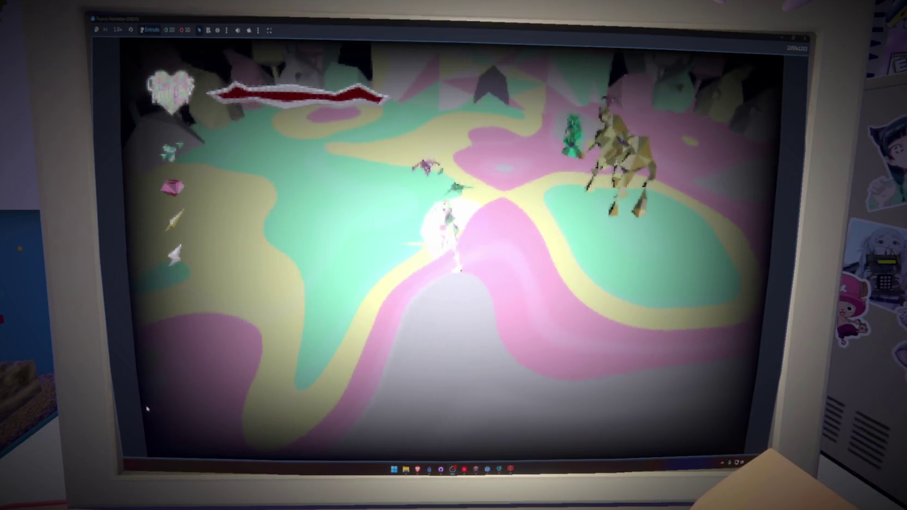
pyautogui.press('w')
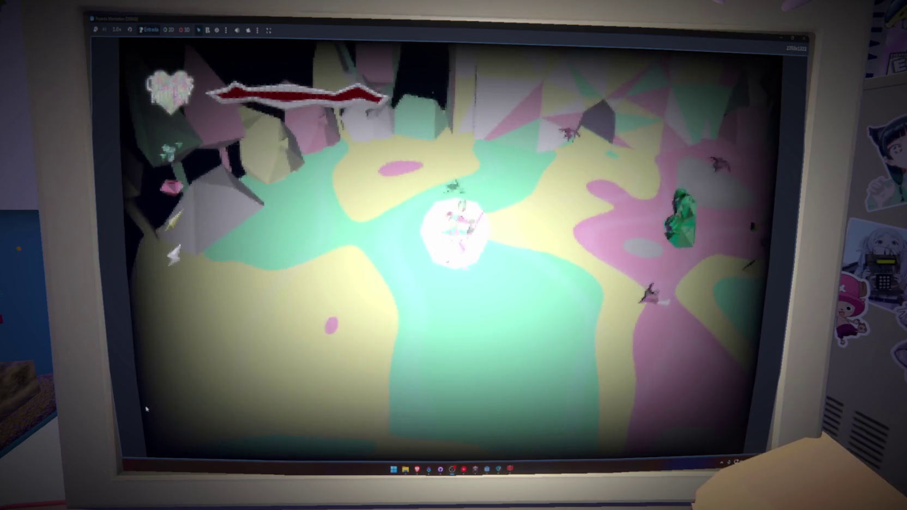
pyautogui.press('w')
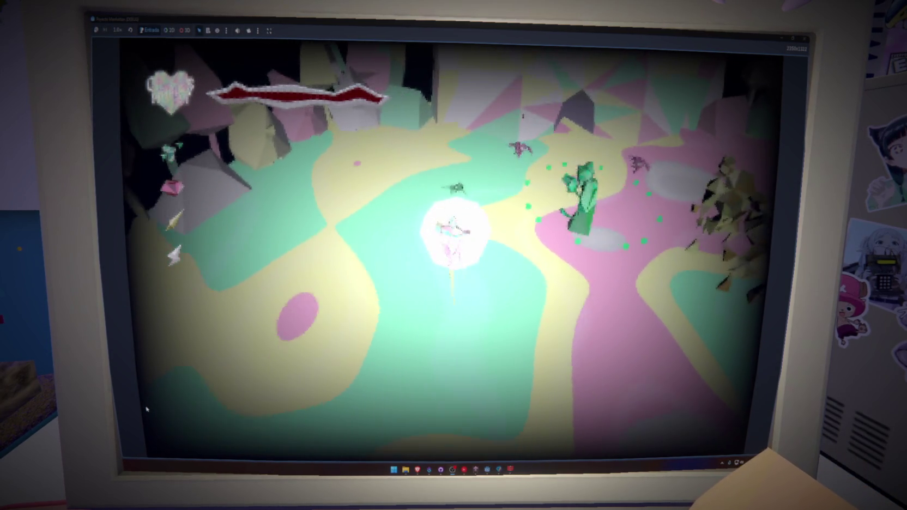
pyautogui.press('w')
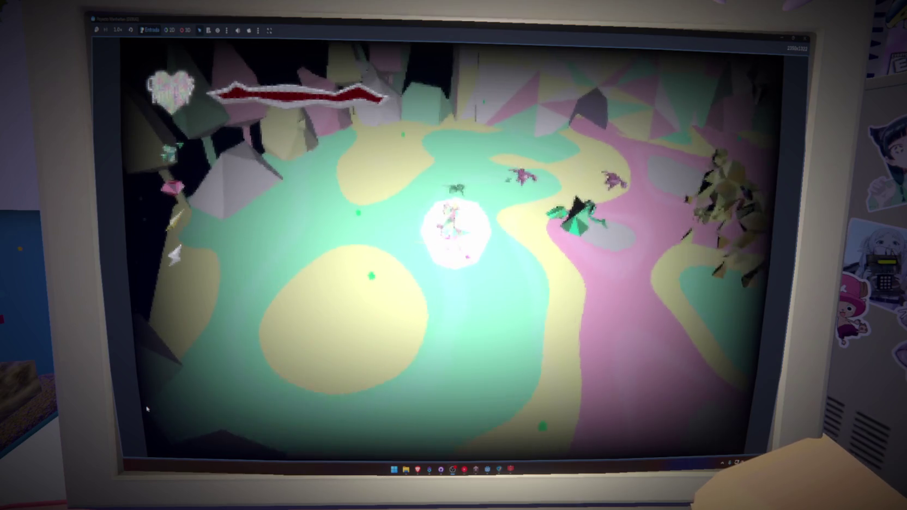
pyautogui.press('w')
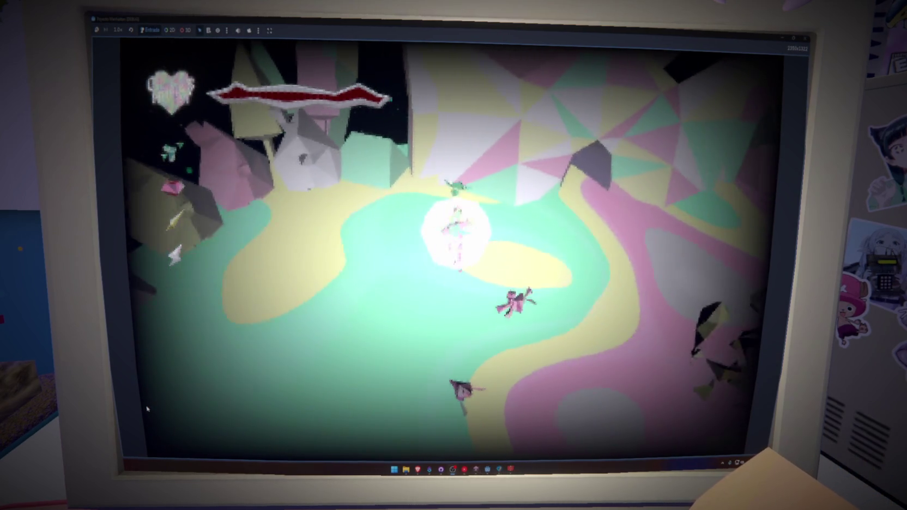
pyautogui.press('w')
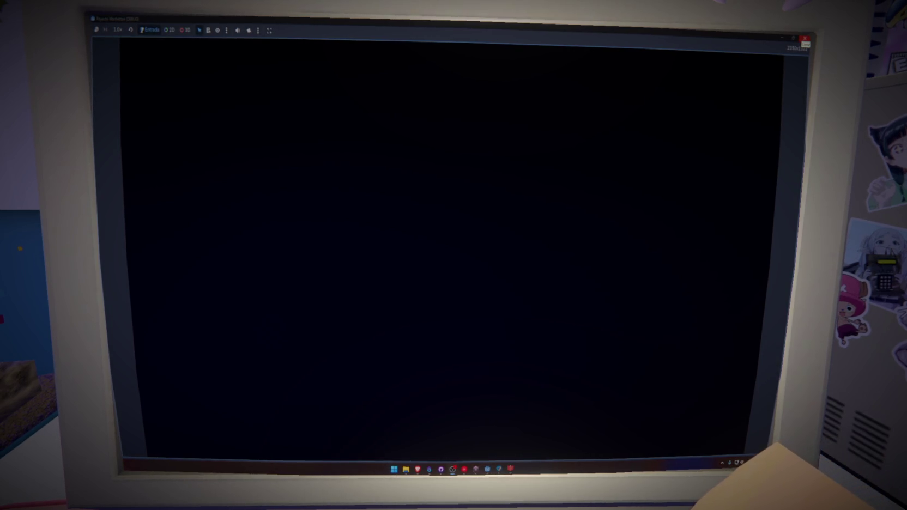
# Step: Close the game, unhide the Panel node, and zoom in on the green gem card
pyautogui.click(805, 38)
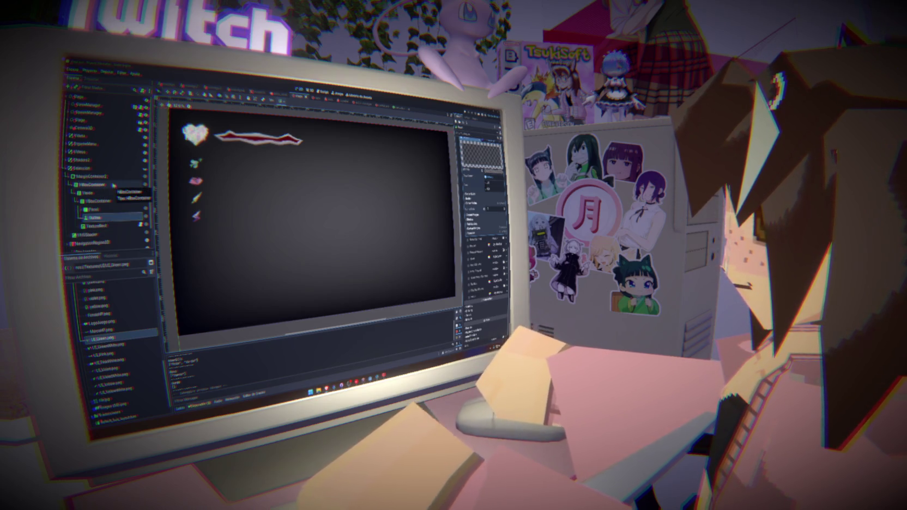
pyautogui.click(118, 187)
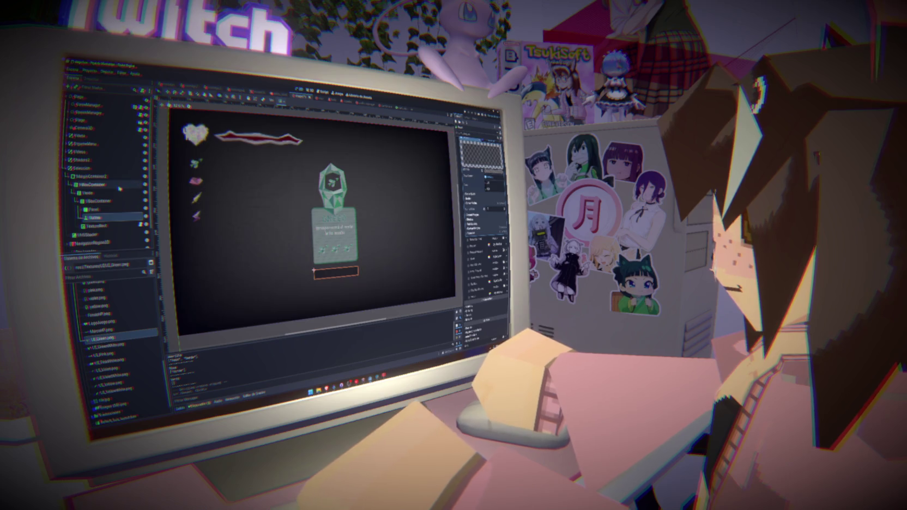
pyautogui.scroll(2, 278, 256)
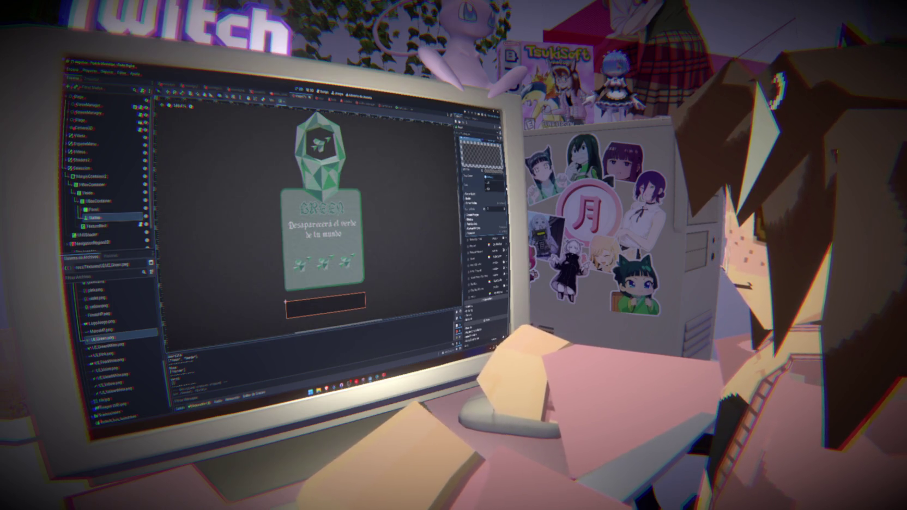
# Step: Replace the button's label text with 'CHOOSE'
pyautogui.scroll(-5, 472, 231)
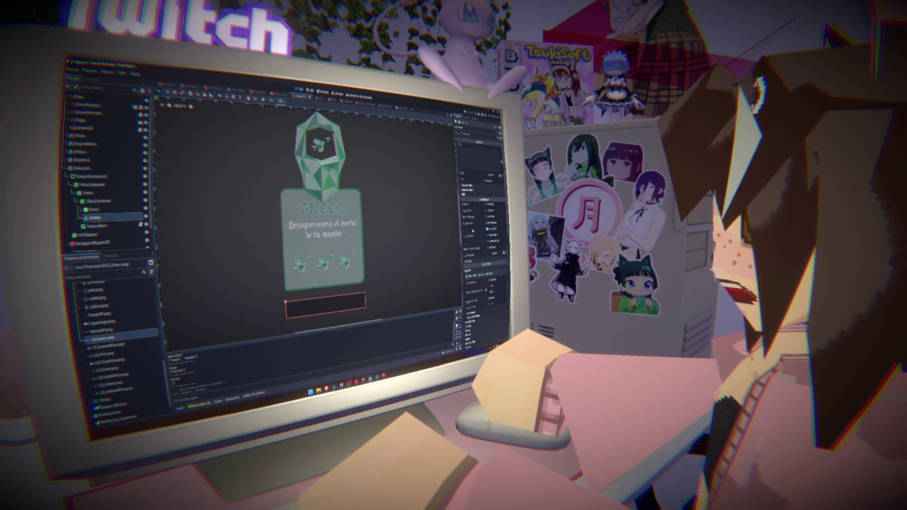
pyautogui.click(470, 185)
pyautogui.write('E')
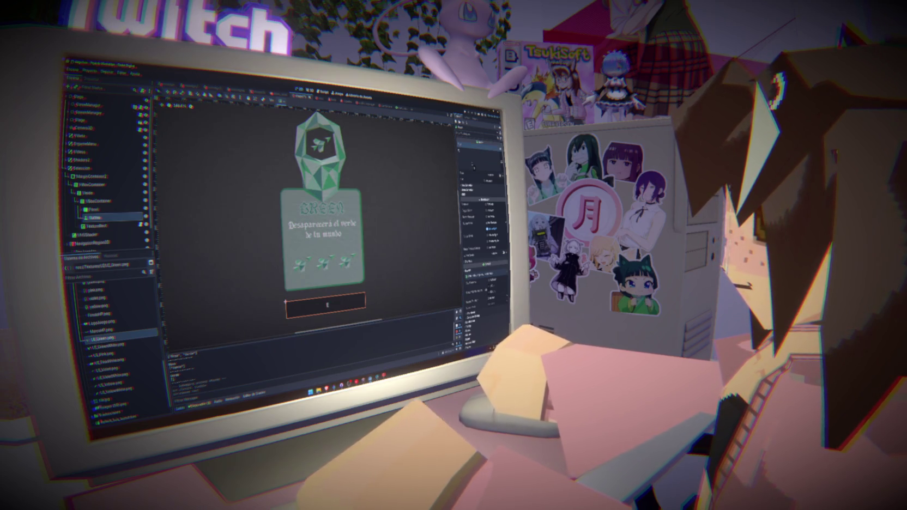
pyautogui.write('liminar')
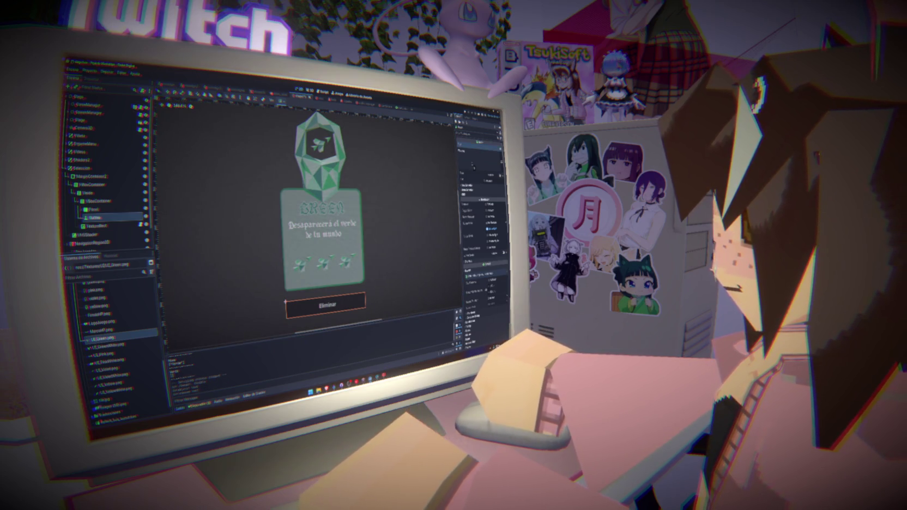
pyautogui.hotkey('ctrl', 'a')
pyautogui.press('BackSpace')
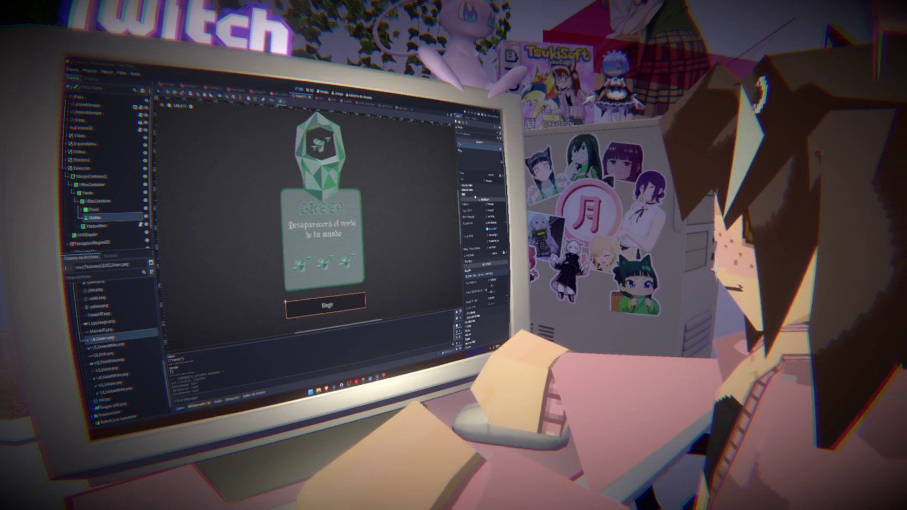
pyautogui.write('CHOOSE')
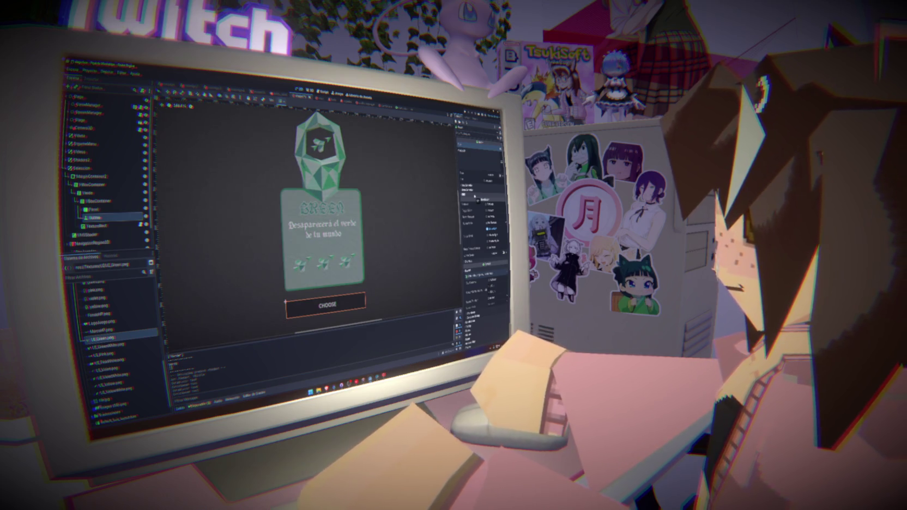
# Step: Inspect the texture and VHSShader material properties, then select the card's CHOOSE Button node
pyautogui.click(477, 200)
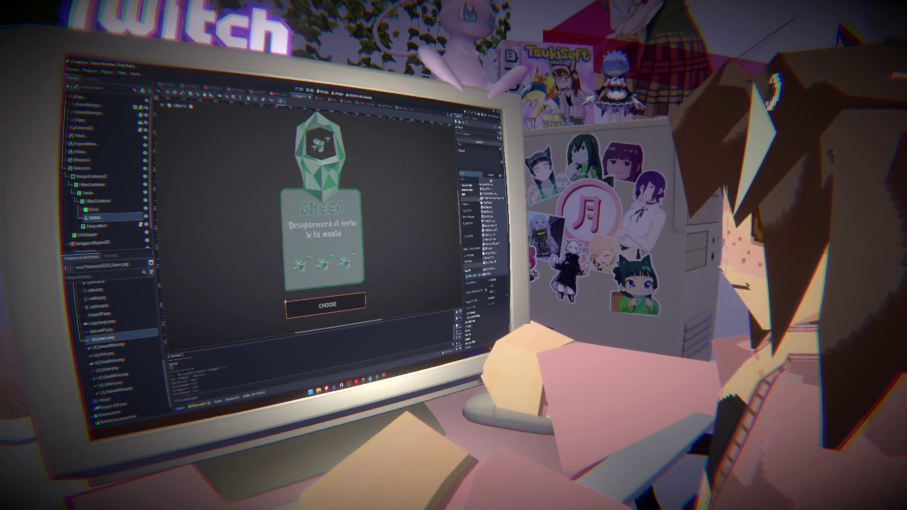
pyautogui.click(491, 240)
pyautogui.press('Escape')
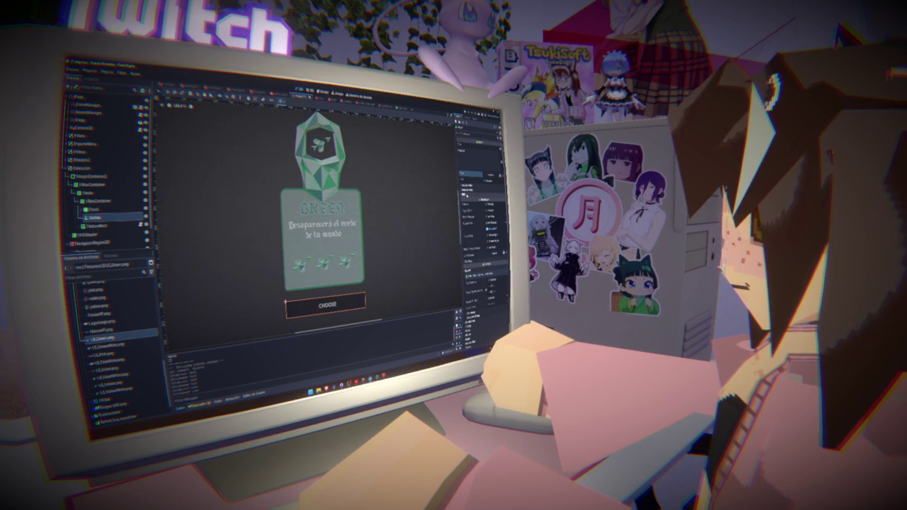
pyautogui.click(466, 194)
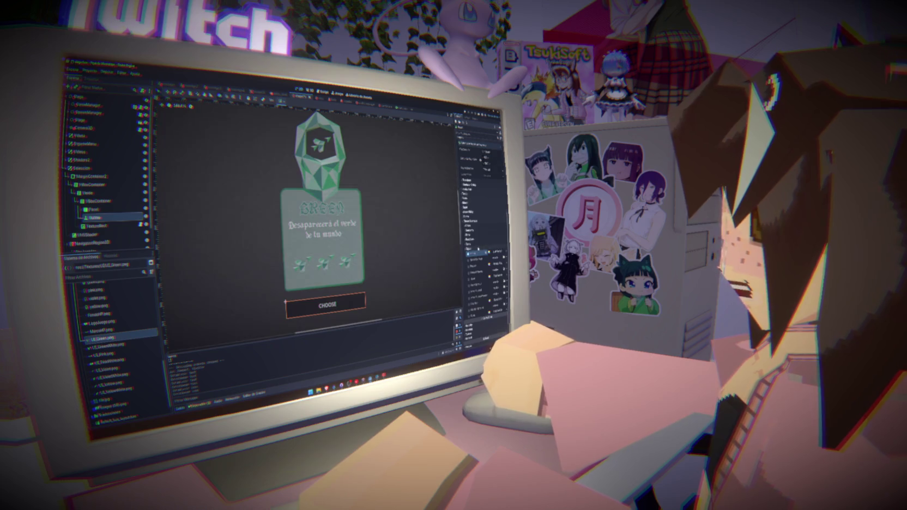
pyautogui.scroll(-5, 483, 229)
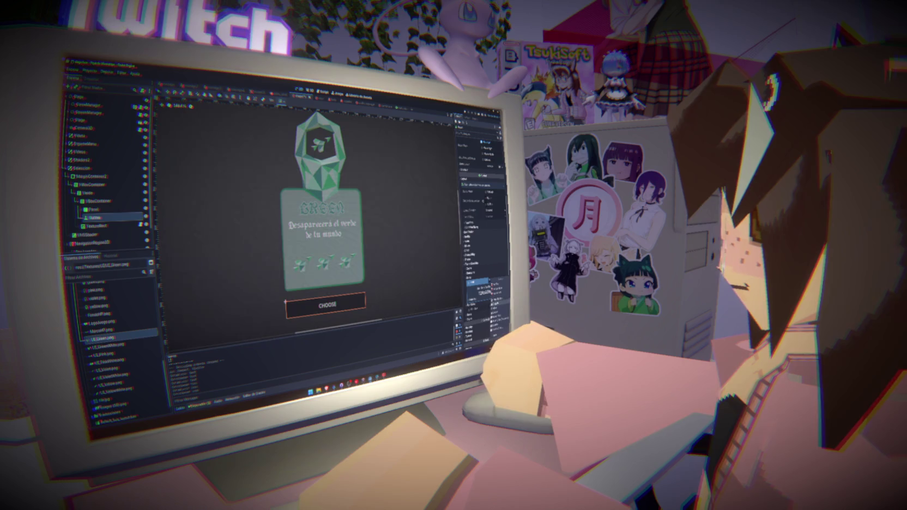
pyautogui.click(308, 217)
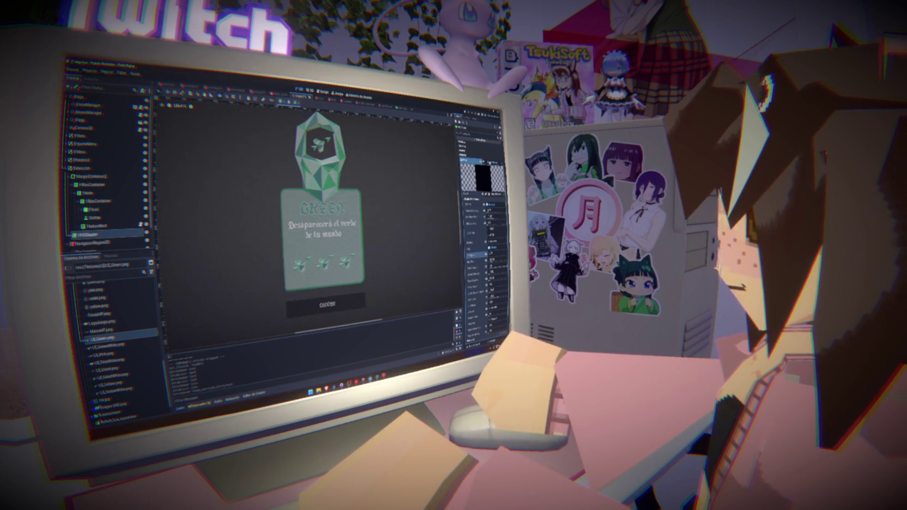
pyautogui.click(491, 165)
pyautogui.click(101, 225)
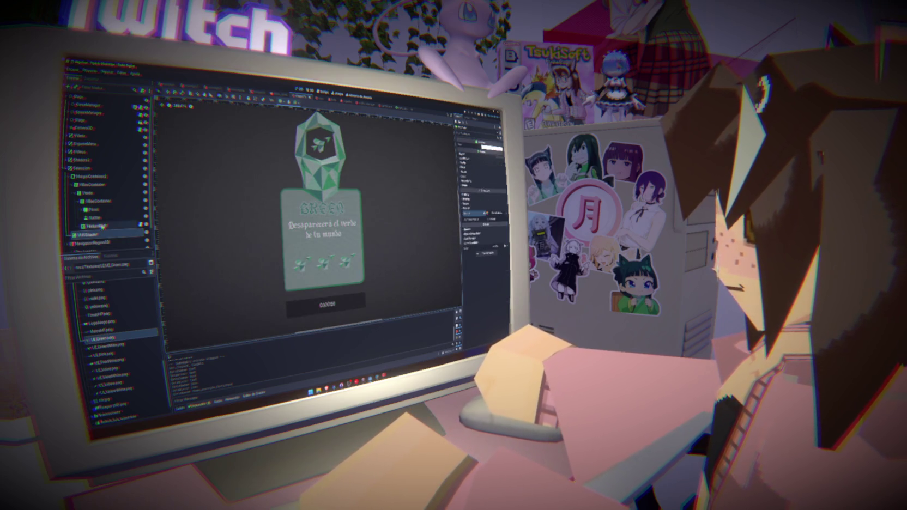
pyautogui.click(96, 217)
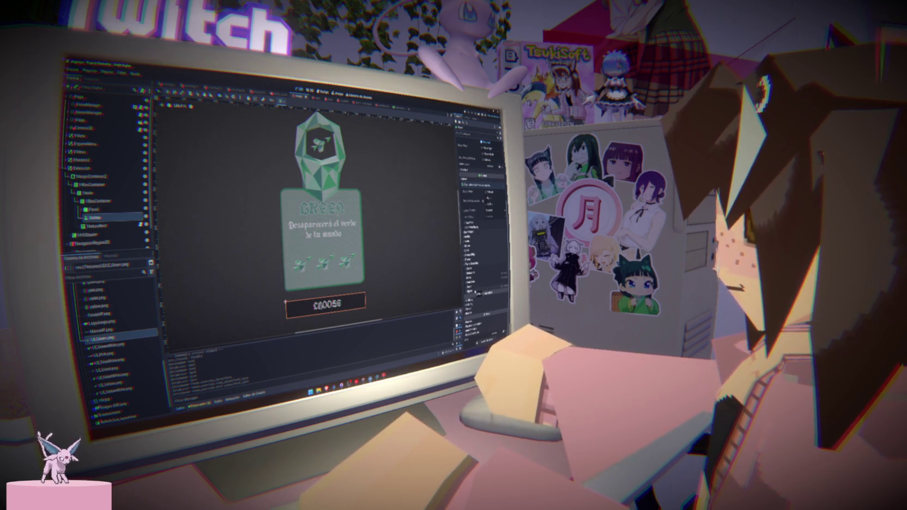
# Step: Grab the OPTIONS button from the main menu scene and return to the Green card scene
pyautogui.click(384, 105)
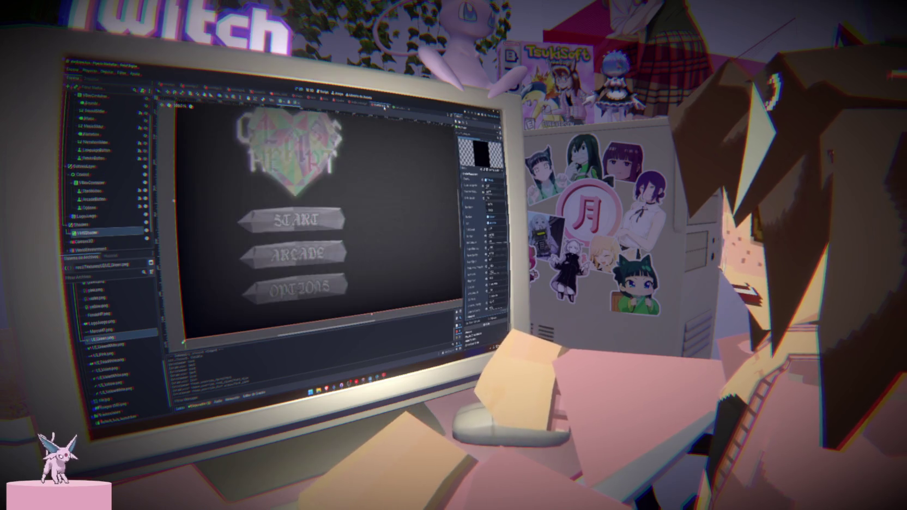
pyautogui.click(106, 207)
pyautogui.click(106, 199)
pyautogui.click(106, 207)
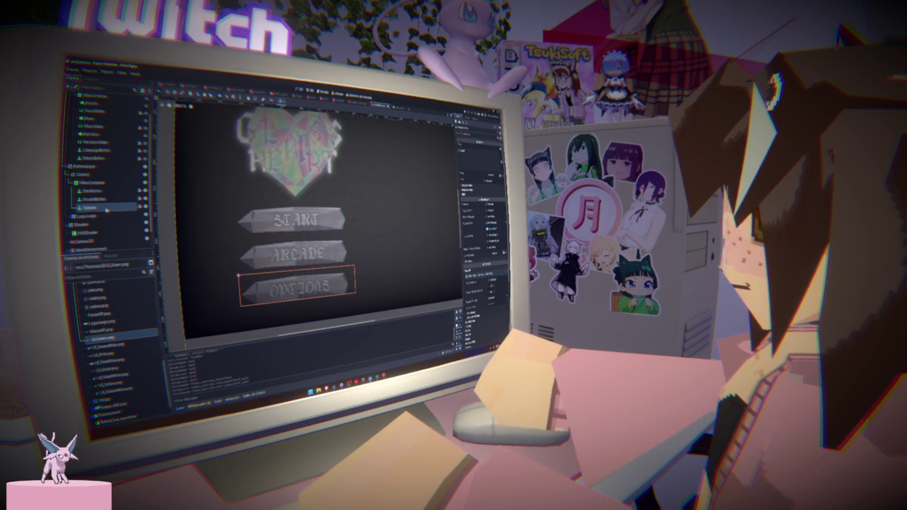
pyautogui.click(357, 103)
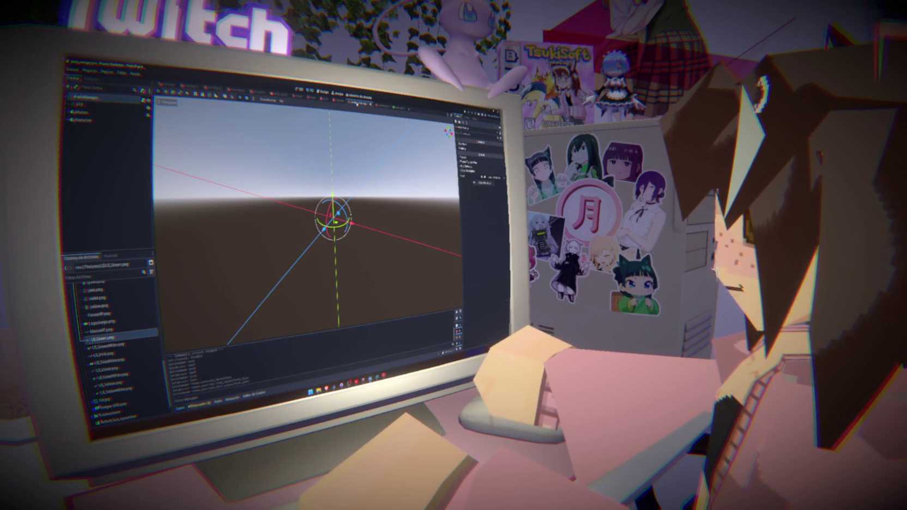
pyautogui.click(327, 100)
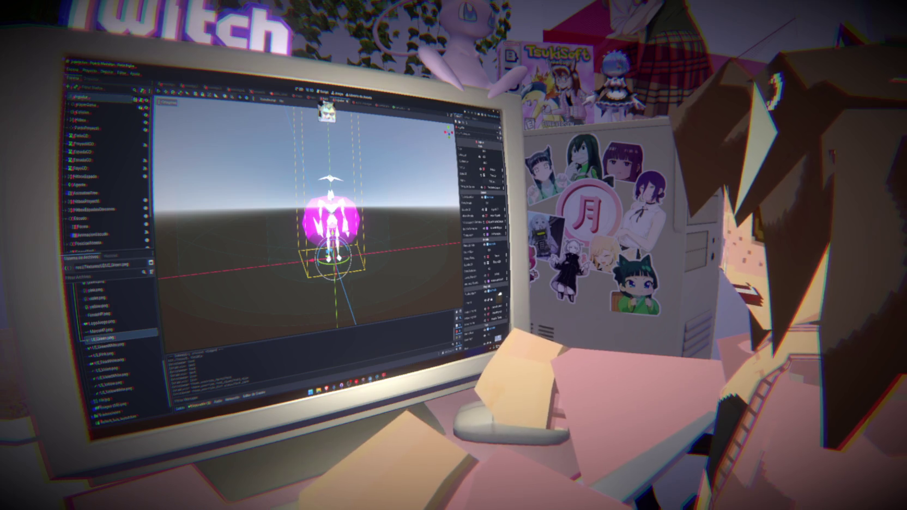
pyautogui.click(300, 99)
pyautogui.click(279, 101)
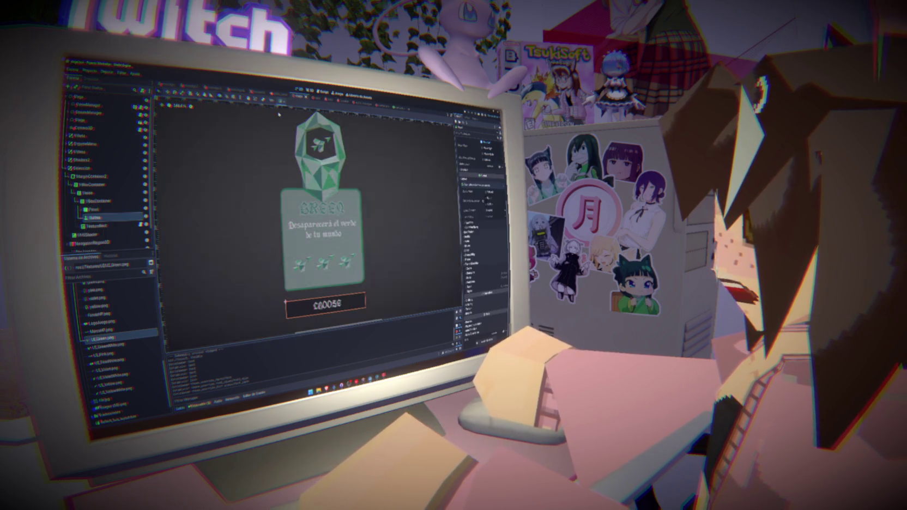
# Step: Paste the Options node into the card and place it under Panel above VBoxContainer
pyautogui.click(94, 210)
pyautogui.hotkey('ctrl', 'v')
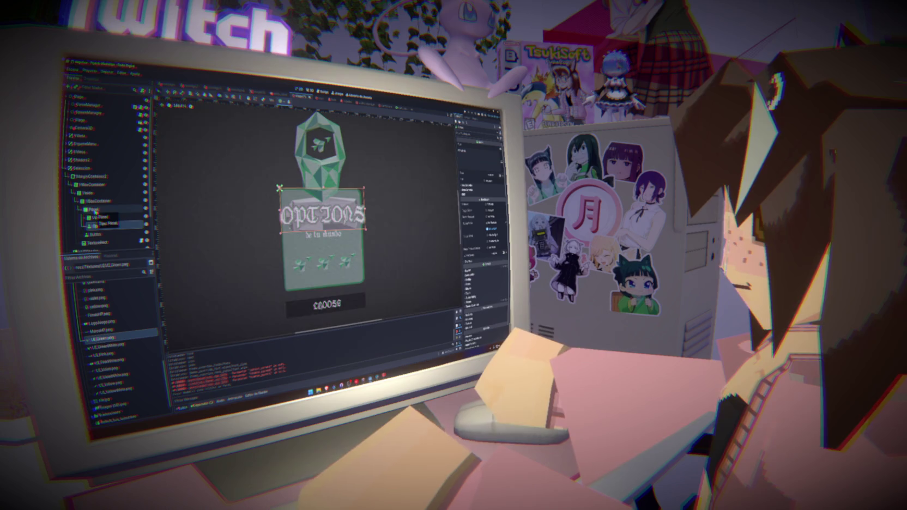
pyautogui.hotkey('ctrl', 'x')
pyautogui.click(98, 226)
pyautogui.hotkey('ctrl', 'v')
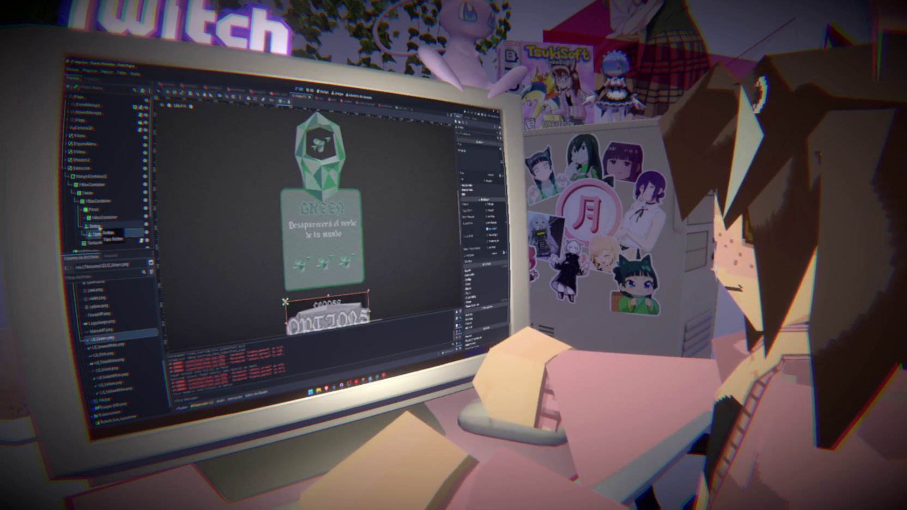
pyautogui.moveTo(102, 237); pyautogui.dragTo(93, 213)
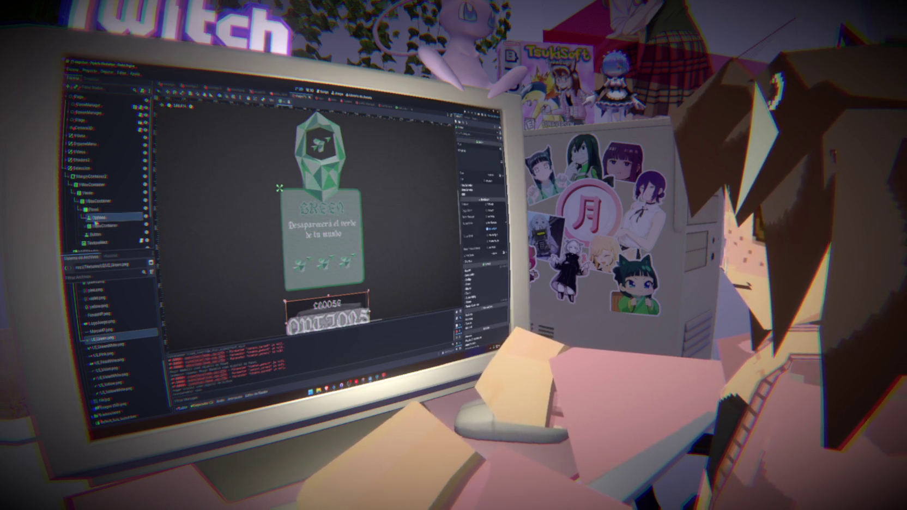
# Step: Delete the old CHOOSE button node and confirm the removal
pyautogui.click(97, 235)
pyautogui.press('Delete')
pyautogui.press('Return')
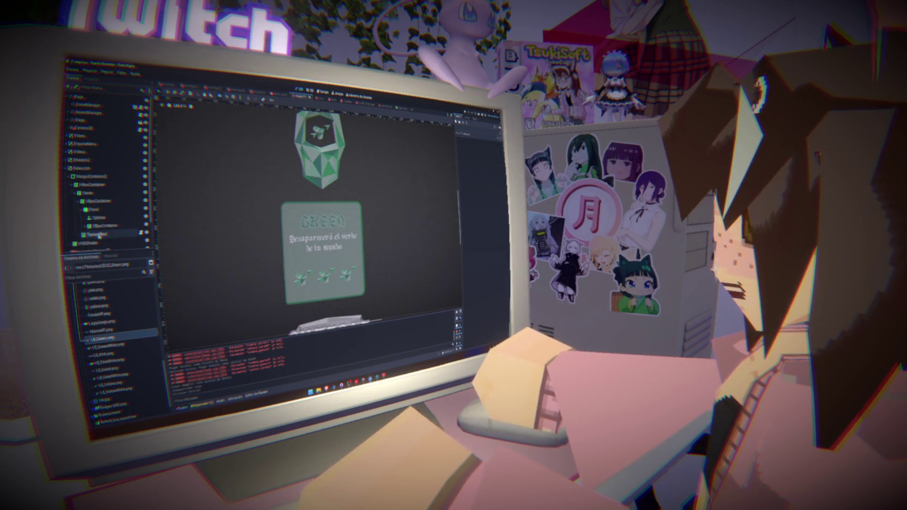
pyautogui.scroll(-3, 233, 249)
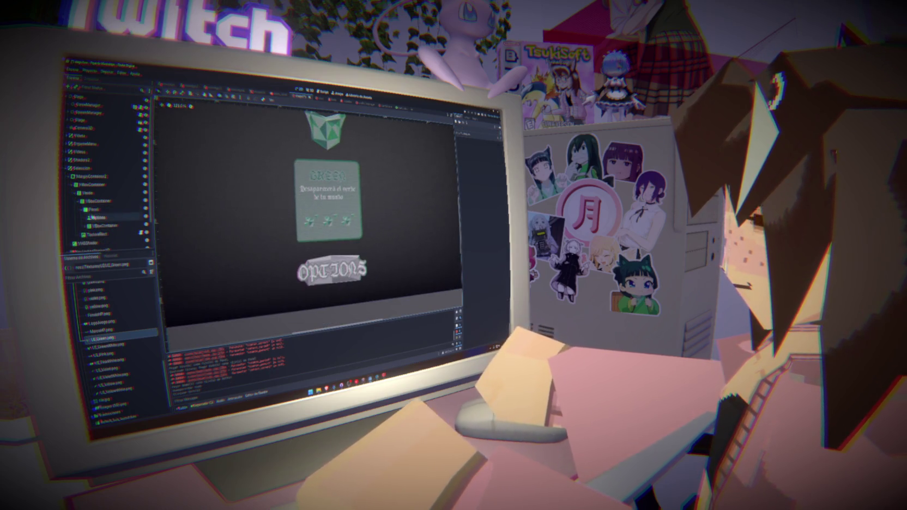
# Step: Select the Options node and expand its texture property section
pyautogui.click(95, 218)
pyautogui.click(94, 210)
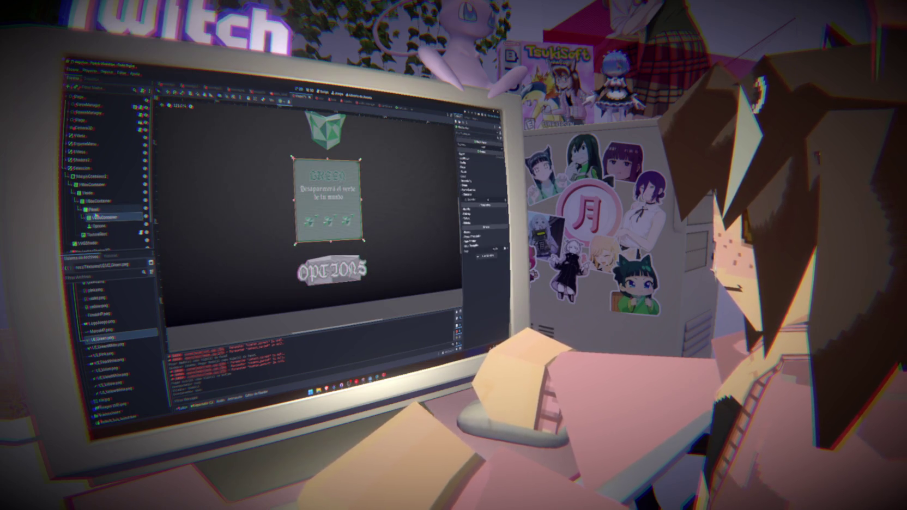
pyautogui.click(97, 226)
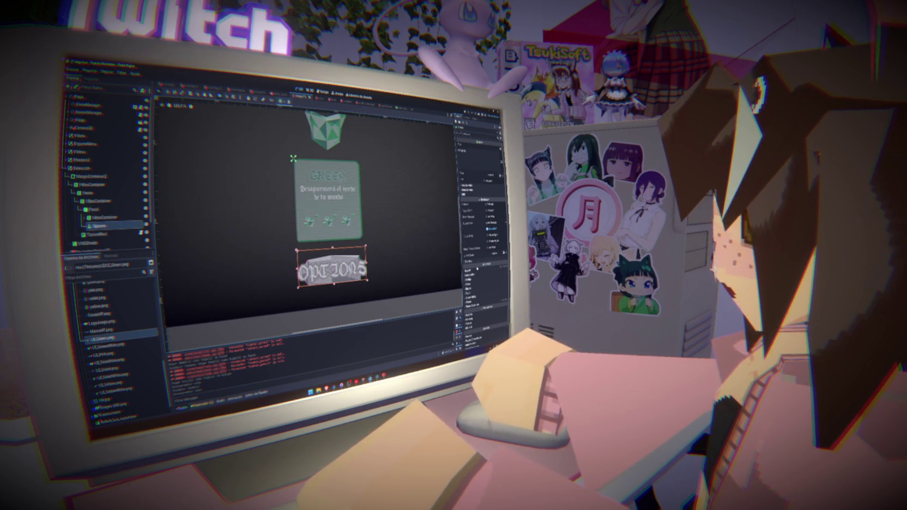
pyautogui.scroll(-1, 474, 264)
pyautogui.click(473, 286)
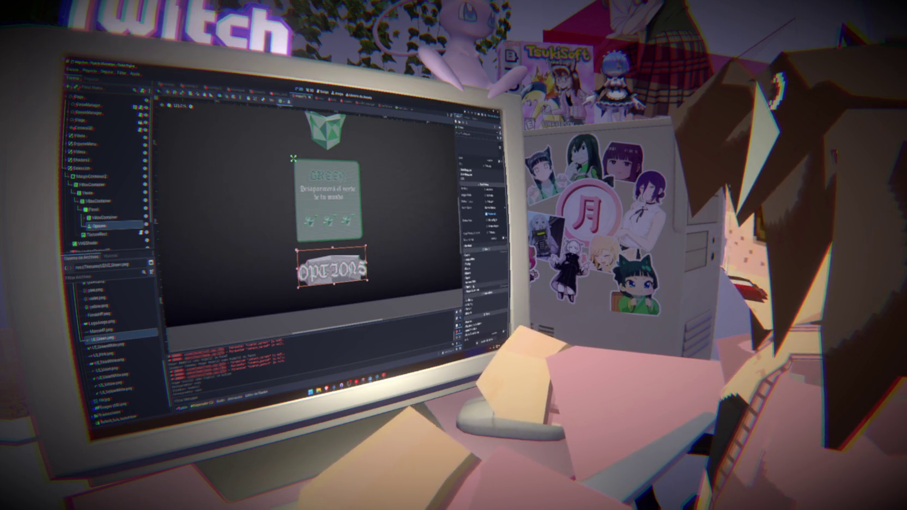
# Step: Load a plain white gem-shaped texture so the OPTIONS lettering disappears
pyautogui.scroll(-2, 473, 275)
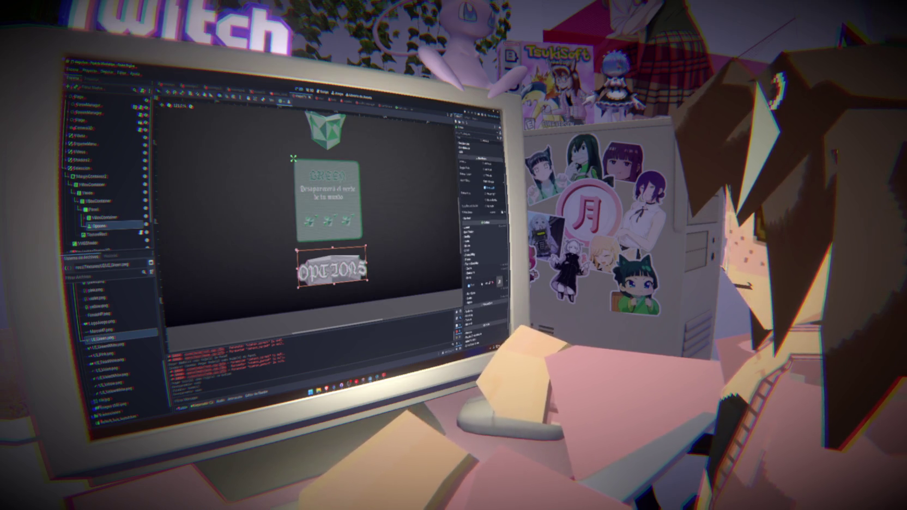
pyautogui.click(472, 289)
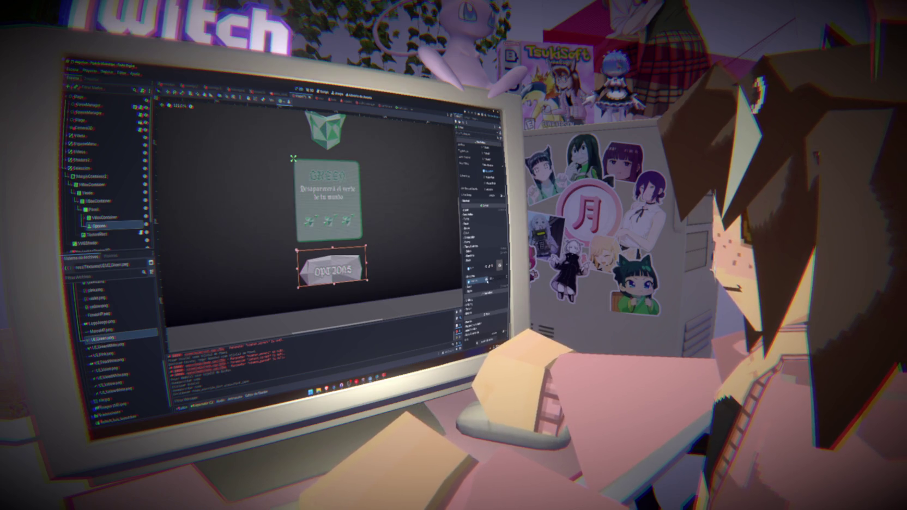
pyautogui.click(477, 286)
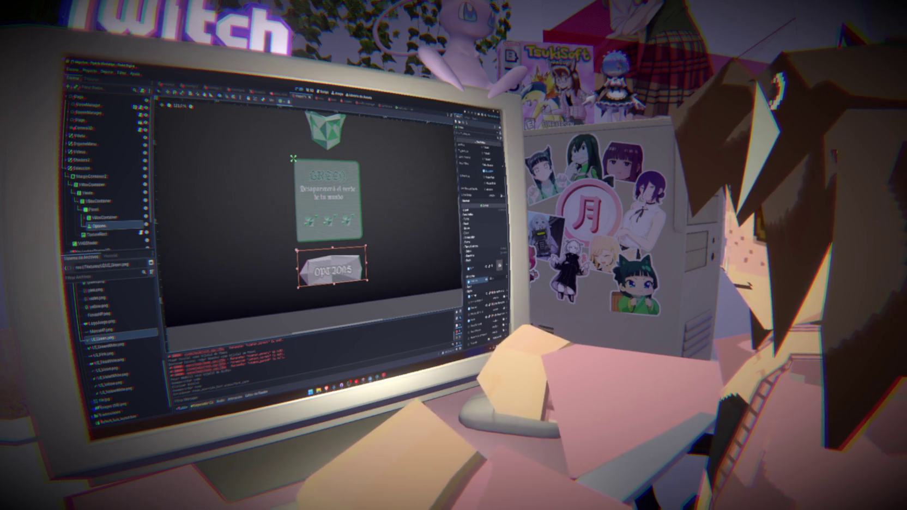
pyautogui.scroll(-3, 473, 289)
pyautogui.click(479, 227)
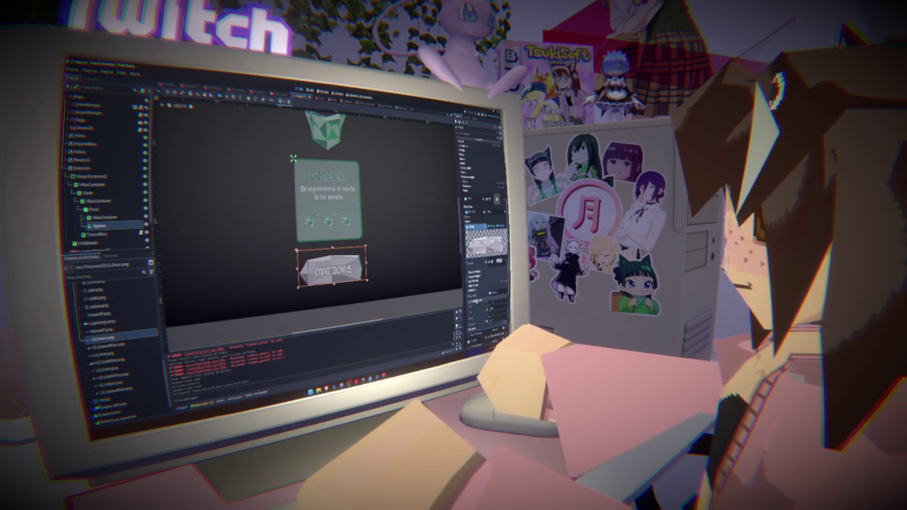
pyautogui.click(472, 312)
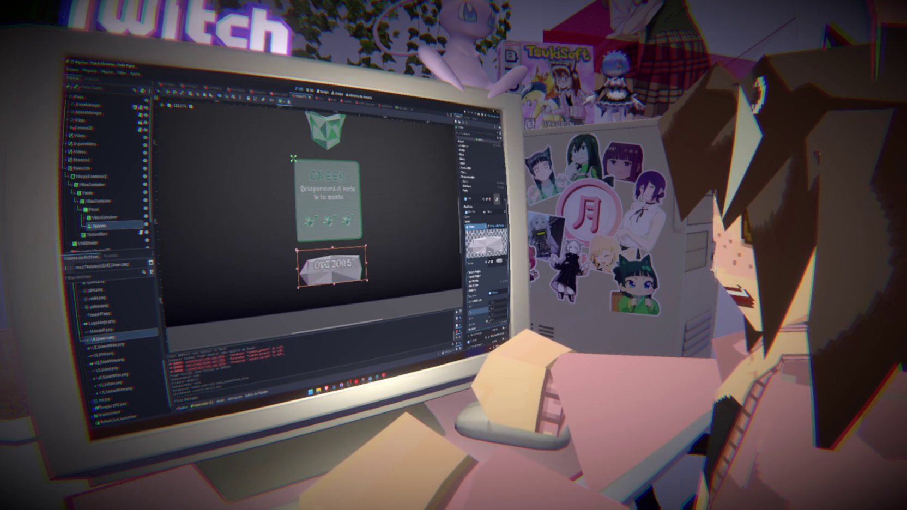
pyautogui.click(473, 301)
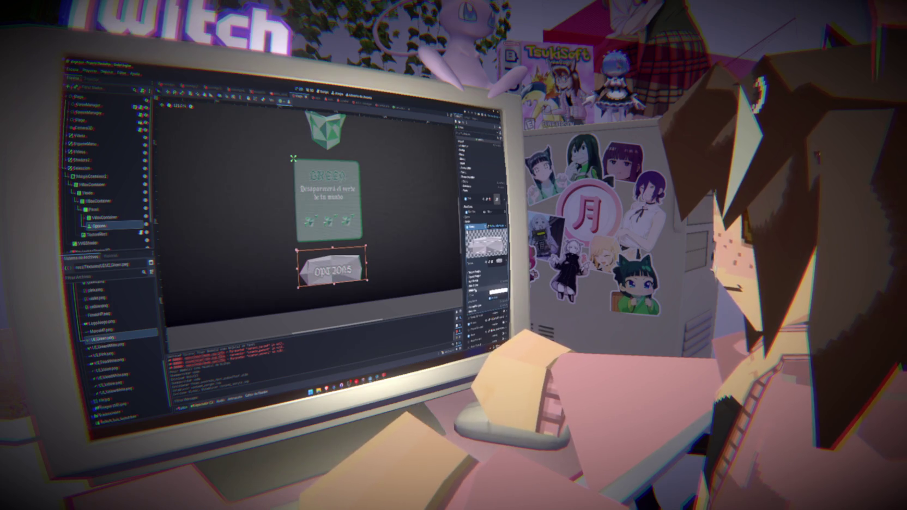
pyautogui.click(469, 300)
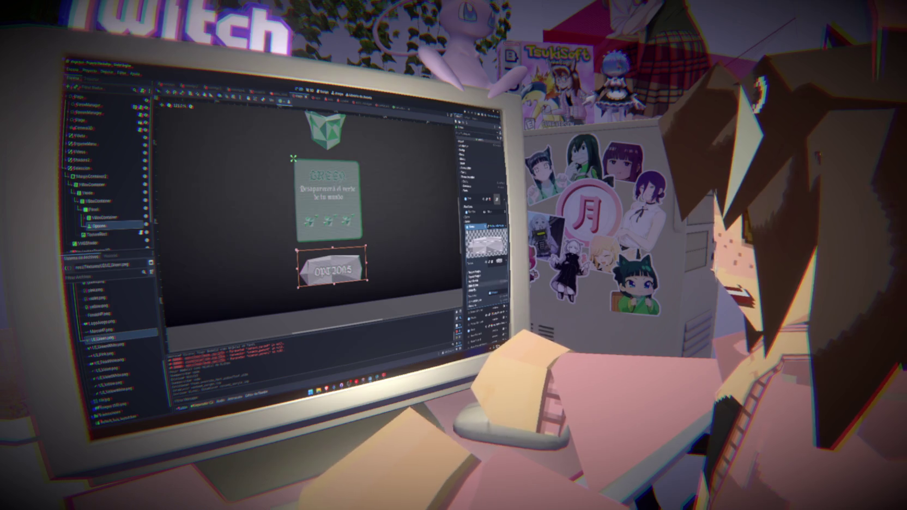
pyautogui.scroll(-3, 482, 229)
pyautogui.scroll(-2, 483, 229)
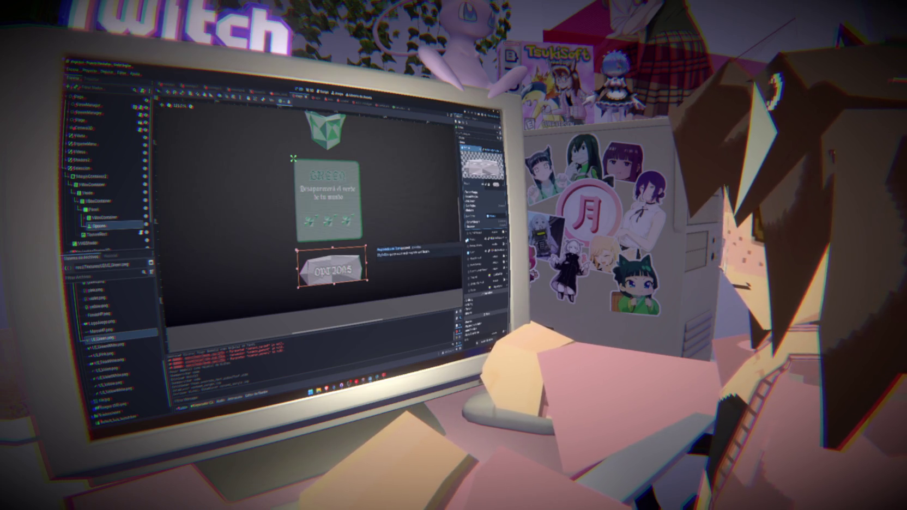
pyautogui.scroll(-3, 482, 229)
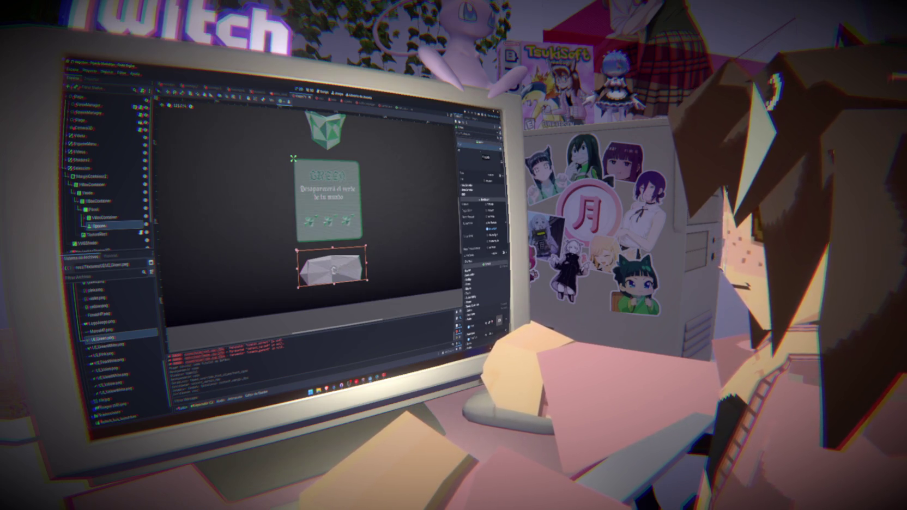
# Step: Label the blank gem button 'CHOOSE' and expand its texture settings
pyautogui.write('CHOOSE')
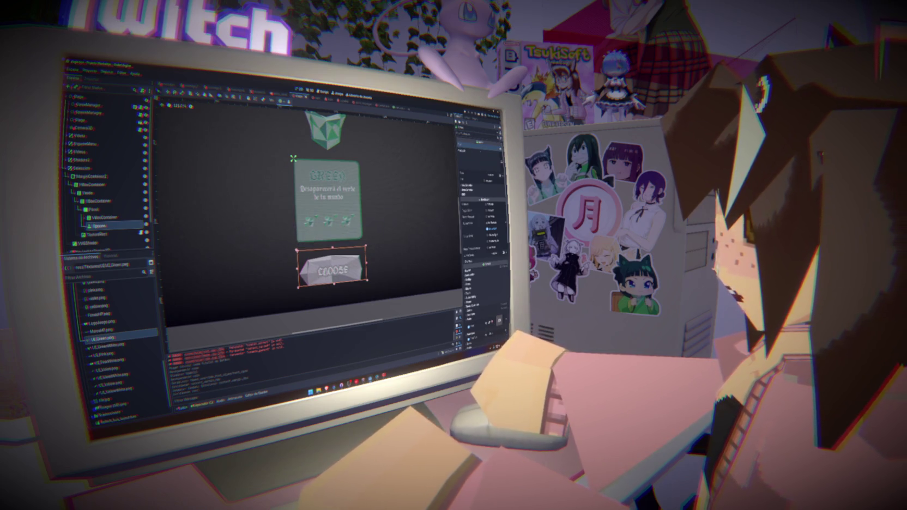
pyautogui.click(469, 215)
pyautogui.click(480, 247)
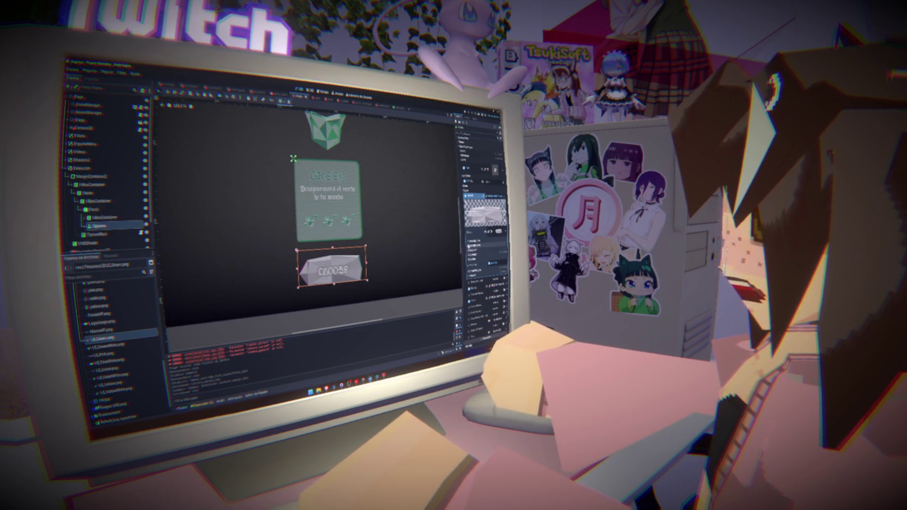
pyautogui.click(472, 241)
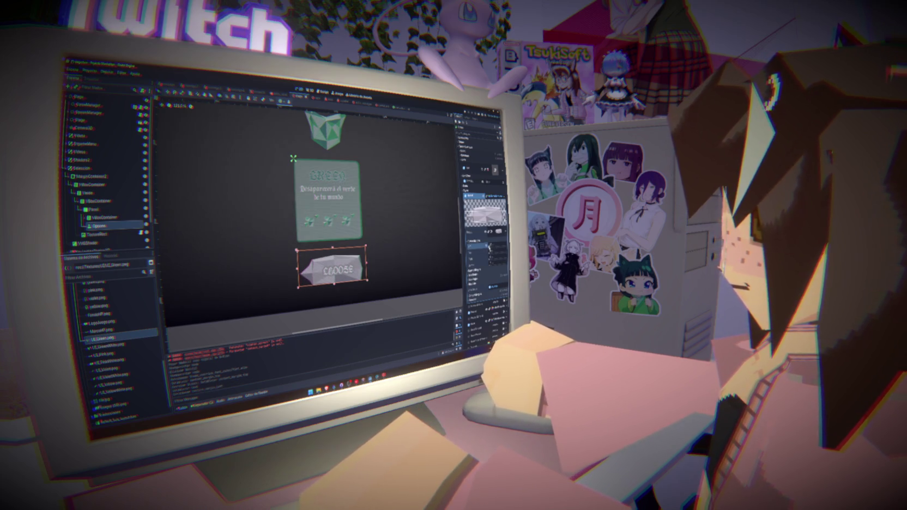
# Step: Toggle the CHOOSE texture's mirror option on and off to compare orientations
pyautogui.click(484, 209)
pyautogui.click(489, 246)
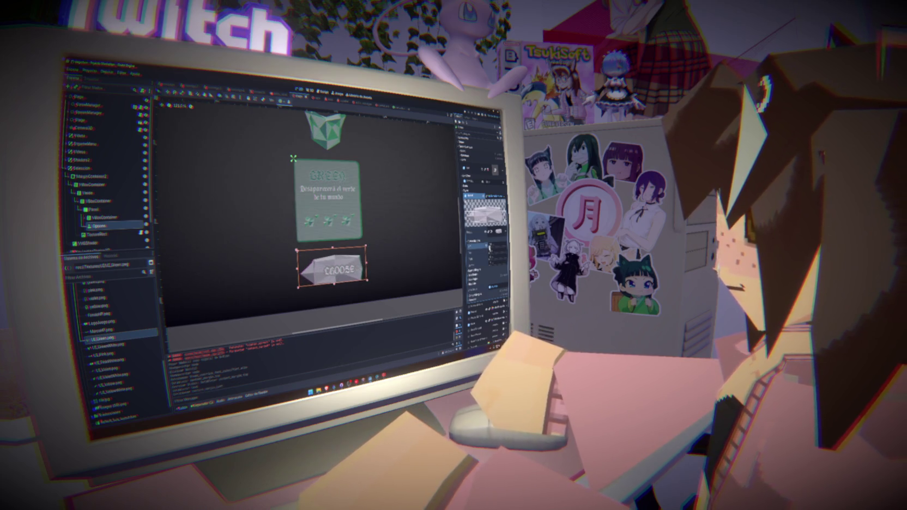
pyautogui.click(489, 247)
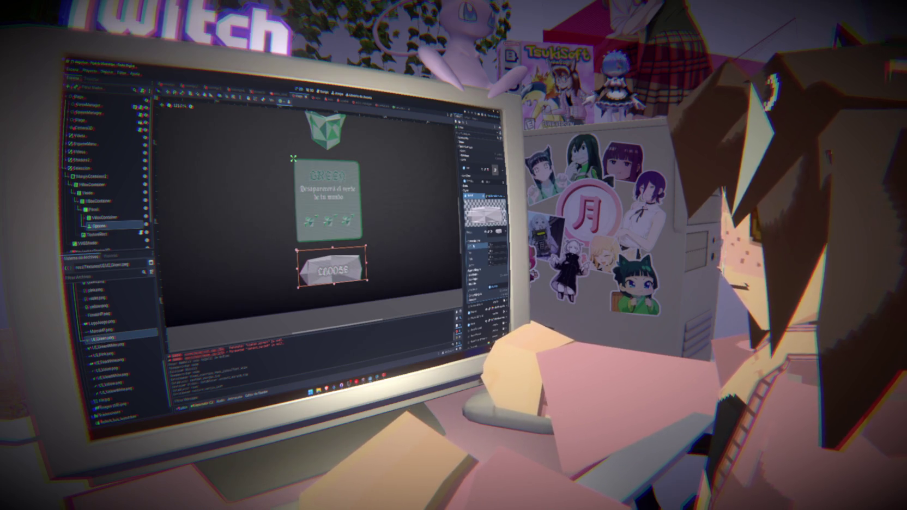
pyautogui.click(489, 247)
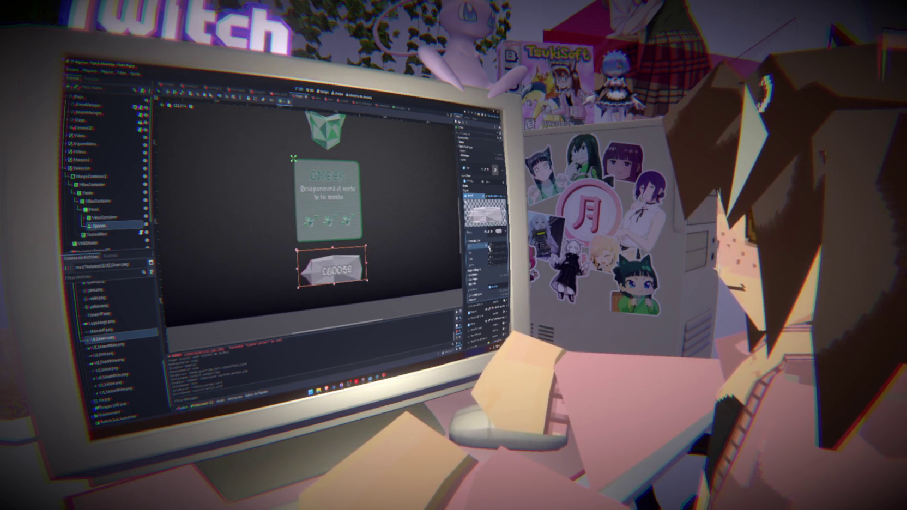
pyautogui.click(489, 247)
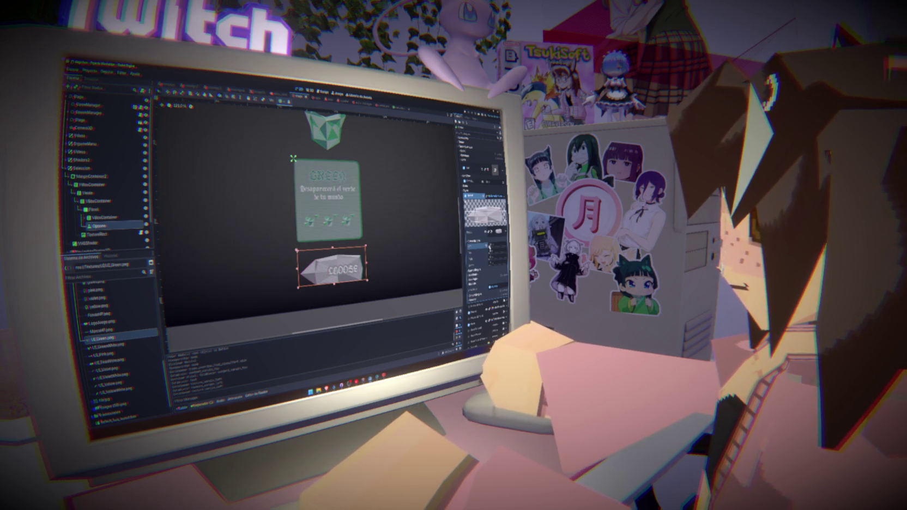
pyautogui.click(489, 247)
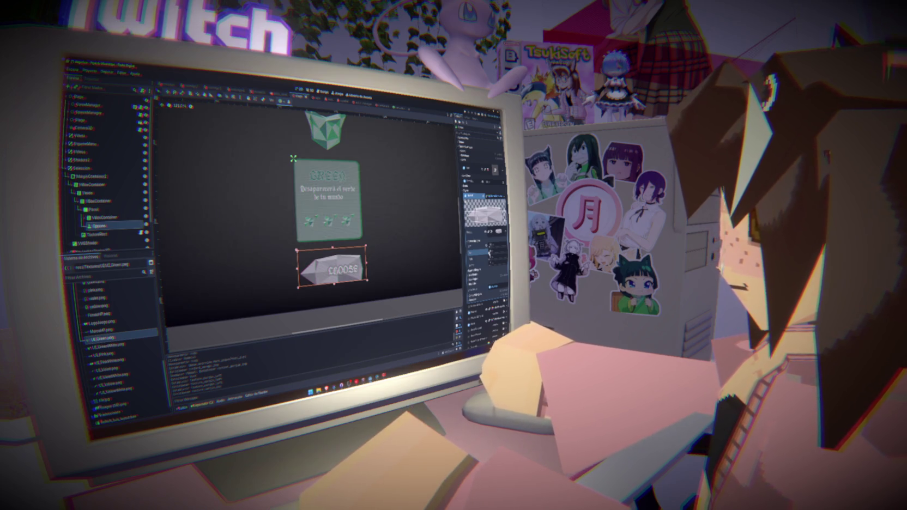
pyautogui.click(489, 247)
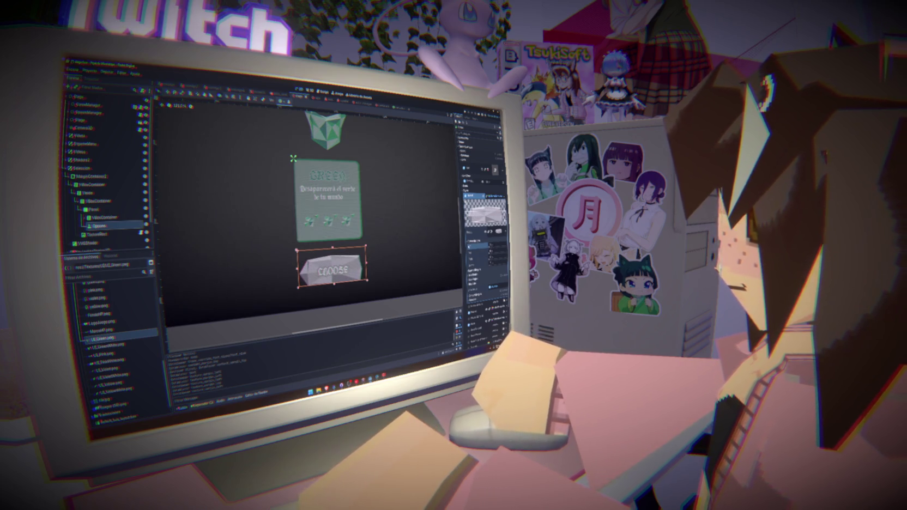
# Step: Toggle a second flip option on the texture, then expand a further property group
pyautogui.scroll(-2, 479, 246)
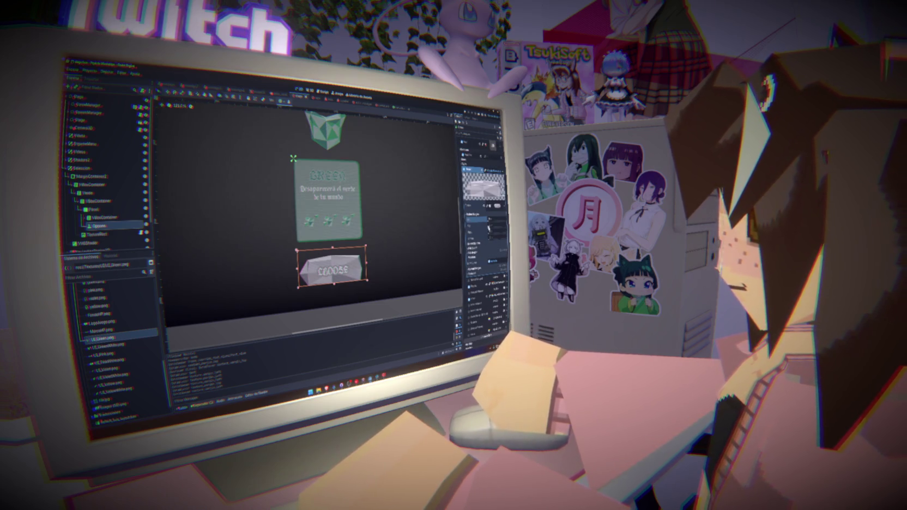
pyautogui.click(489, 225)
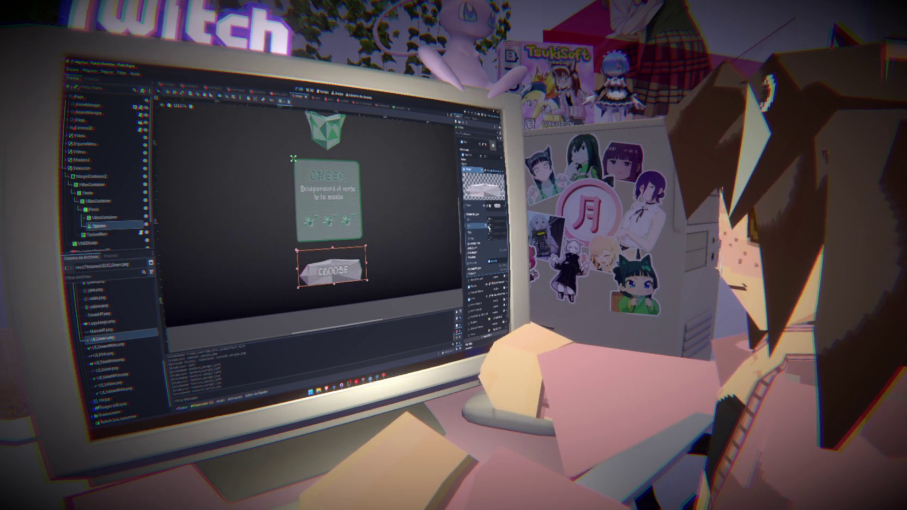
pyautogui.click(488, 225)
pyautogui.click(489, 225)
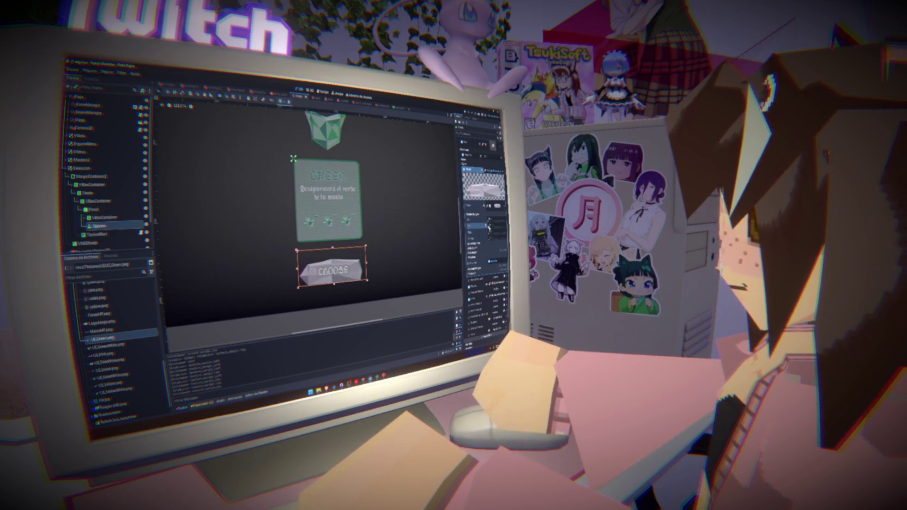
pyautogui.click(489, 225)
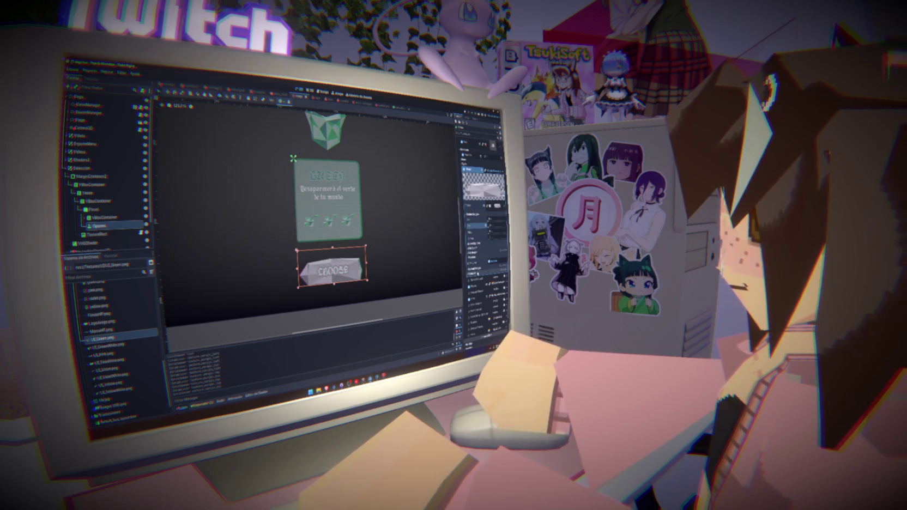
pyautogui.scroll(-2, 482, 245)
pyautogui.click(487, 222)
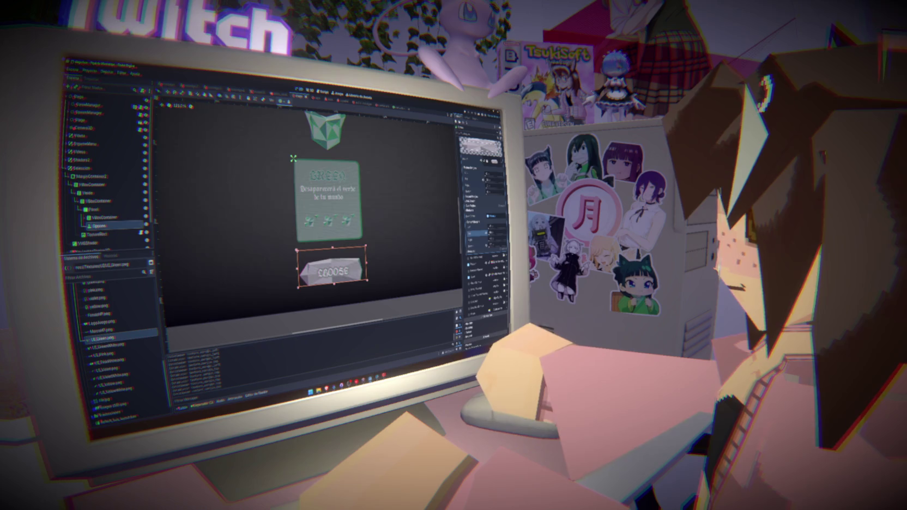
# Step: Move the Options button node into the card's MarginContainer
pyautogui.click(102, 217)
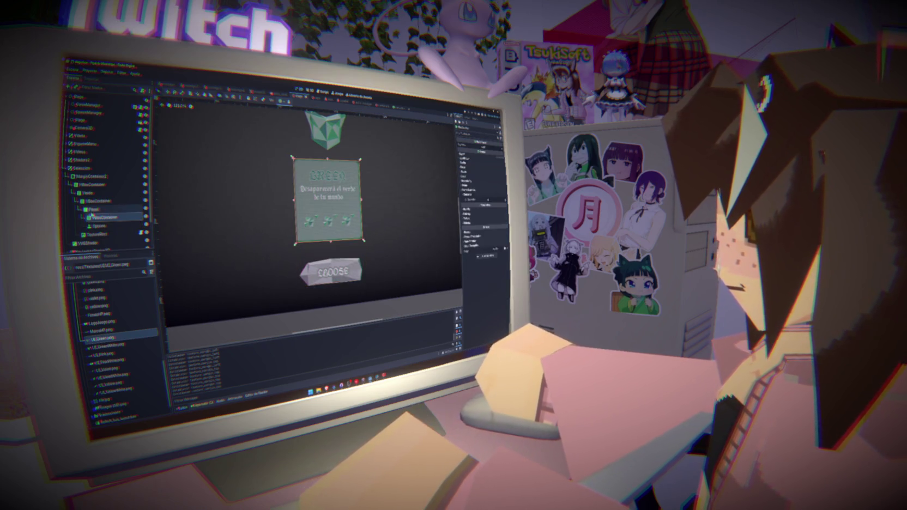
pyautogui.click(96, 225)
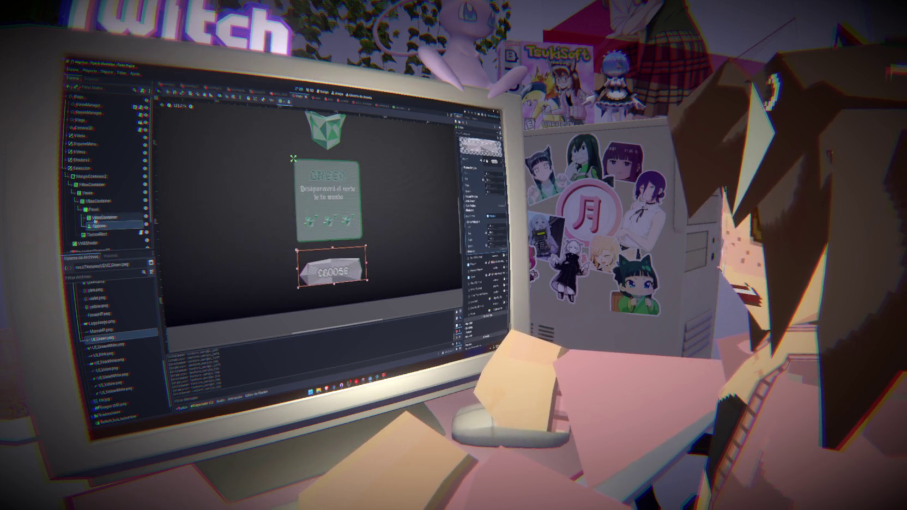
pyautogui.click(100, 217)
pyautogui.click(94, 209)
pyautogui.click(84, 217)
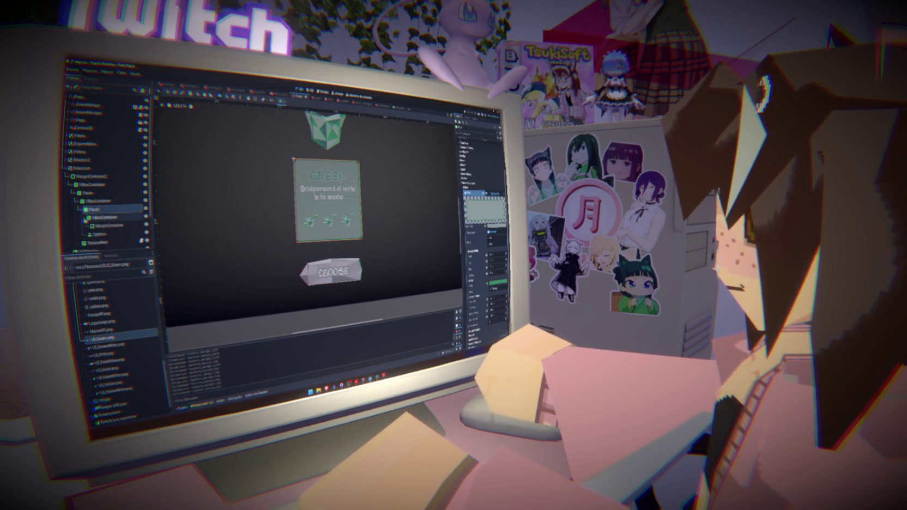
pyautogui.click(96, 217)
pyautogui.click(103, 234)
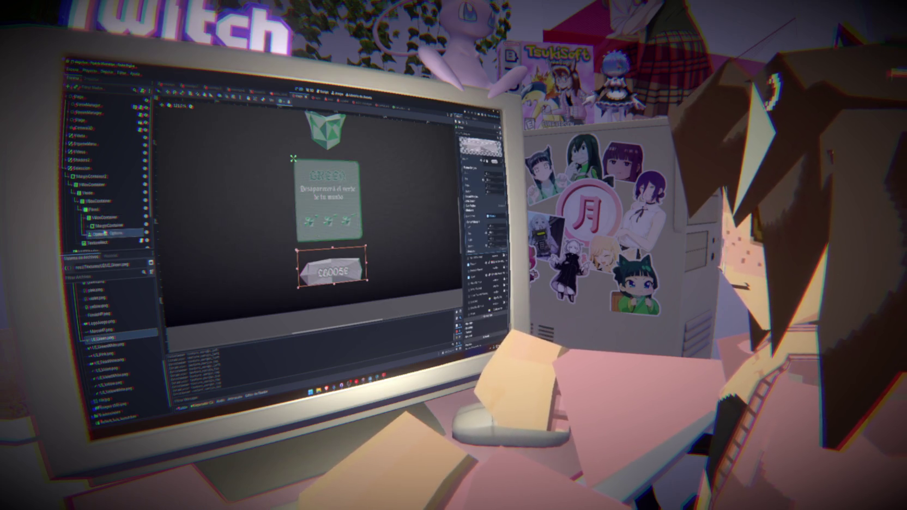
pyautogui.moveTo(105, 233); pyautogui.dragTo(104, 225)
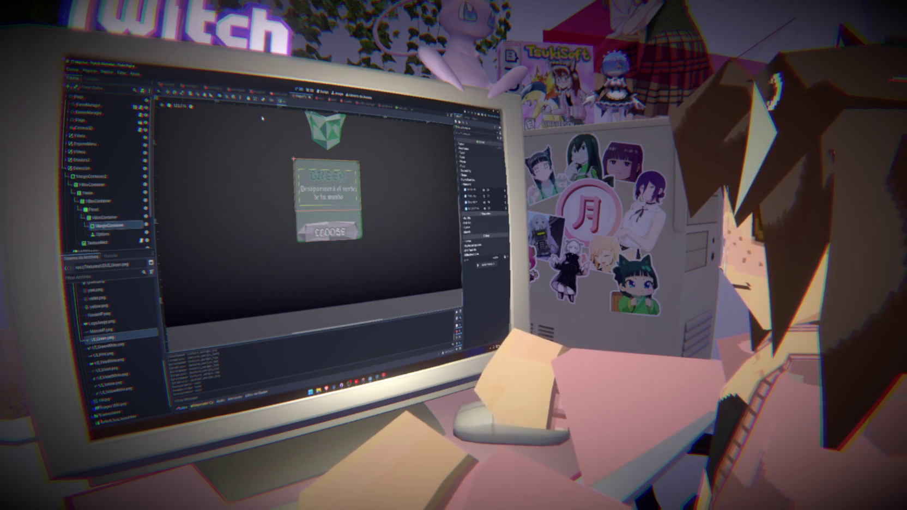
# Step: Try container sizing and layout presets, undoing the change that made the card taller
pyautogui.click(282, 101)
pyautogui.click(305, 145)
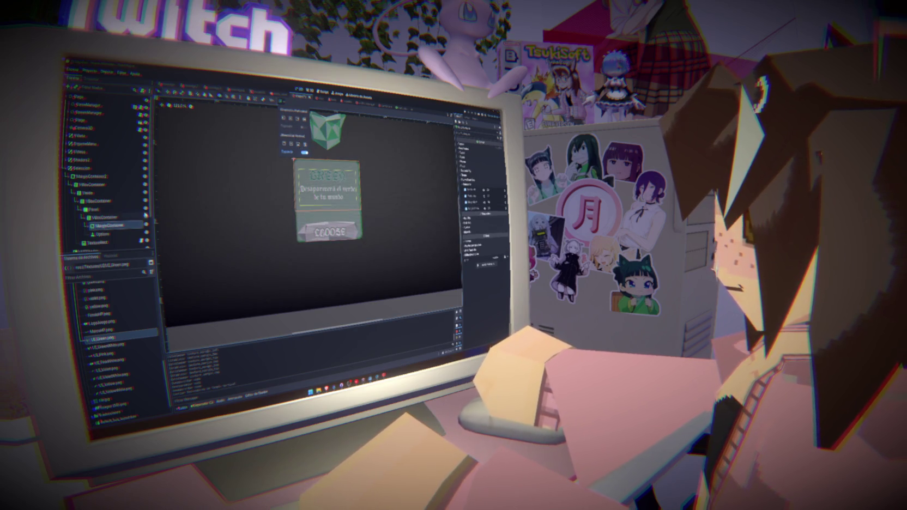
pyautogui.click(121, 218)
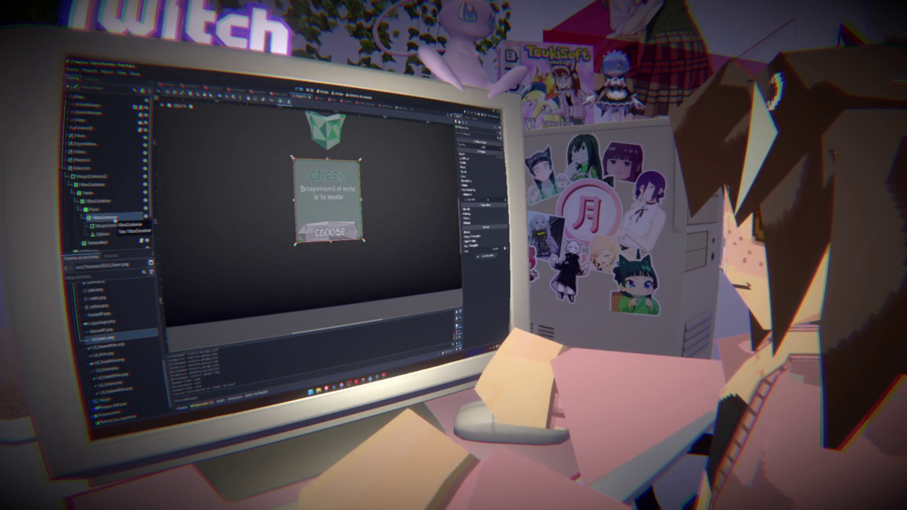
pyautogui.click(283, 101)
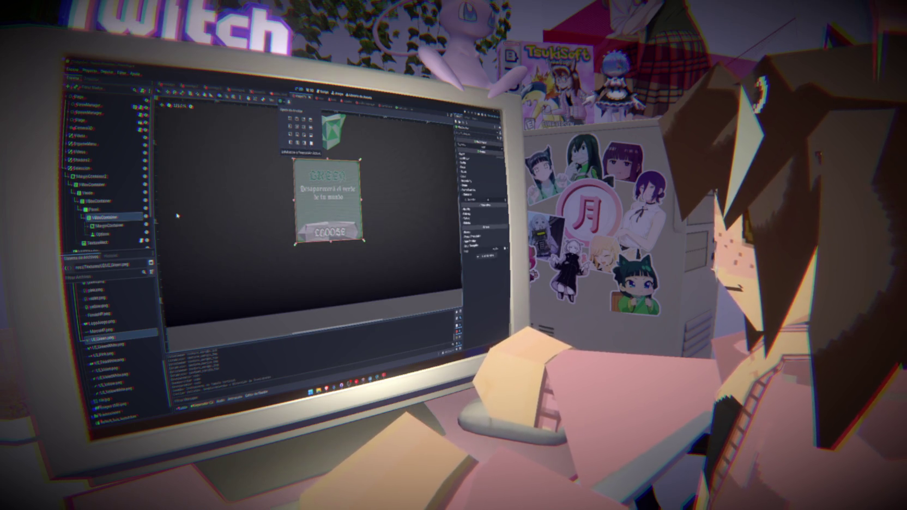
pyautogui.click(117, 236)
pyautogui.click(113, 234)
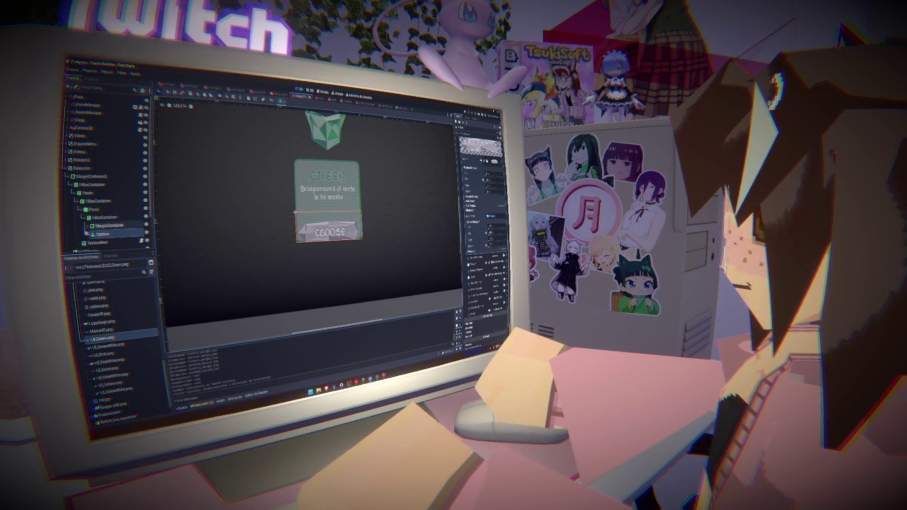
pyautogui.click(109, 217)
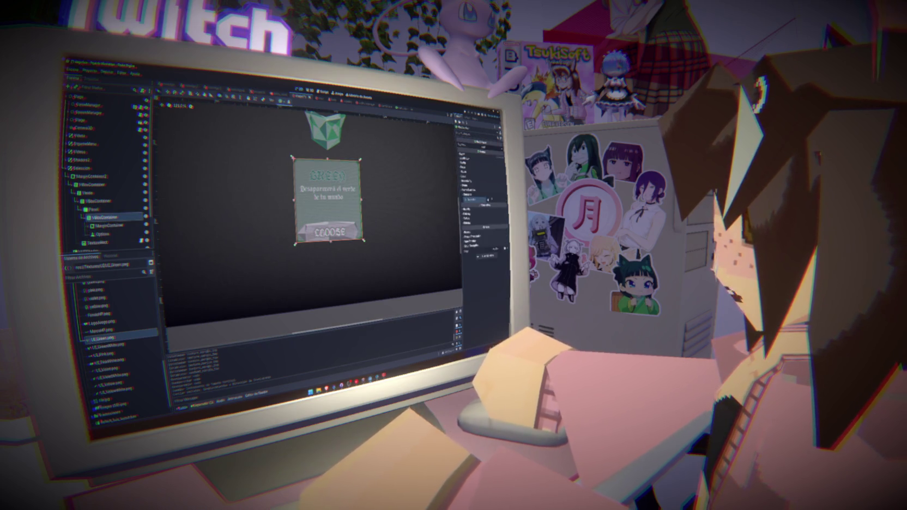
pyautogui.click(484, 200)
pyautogui.click(483, 218)
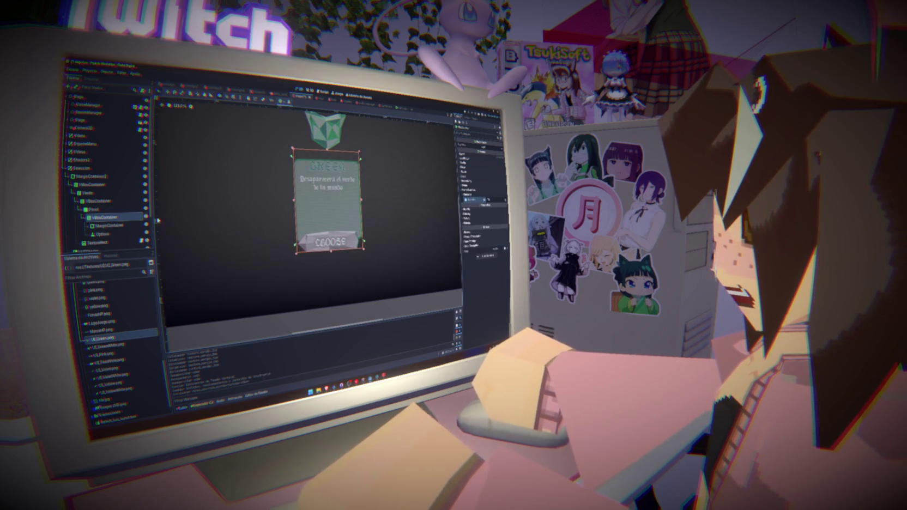
pyautogui.hotkey('ctrl', 'z')
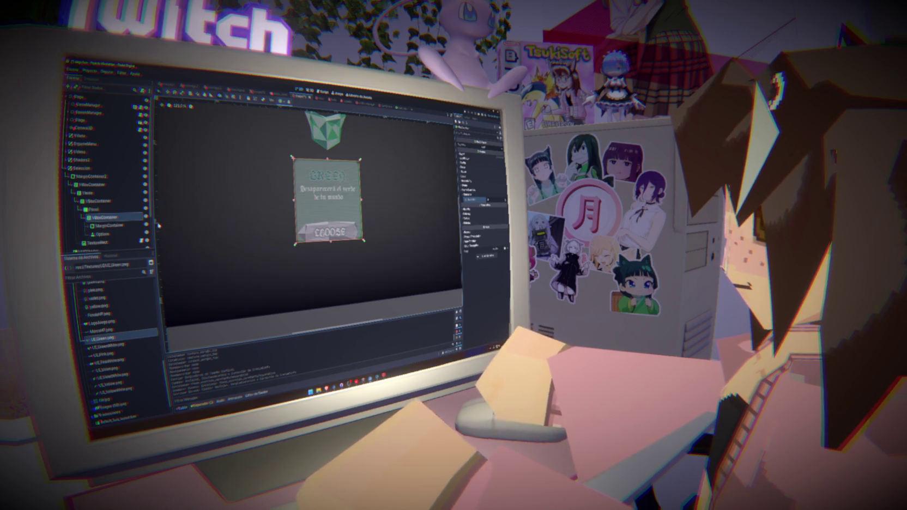
pyautogui.click(95, 210)
# Step: Move the Options button back out of the Panel node
pyautogui.click(83, 210)
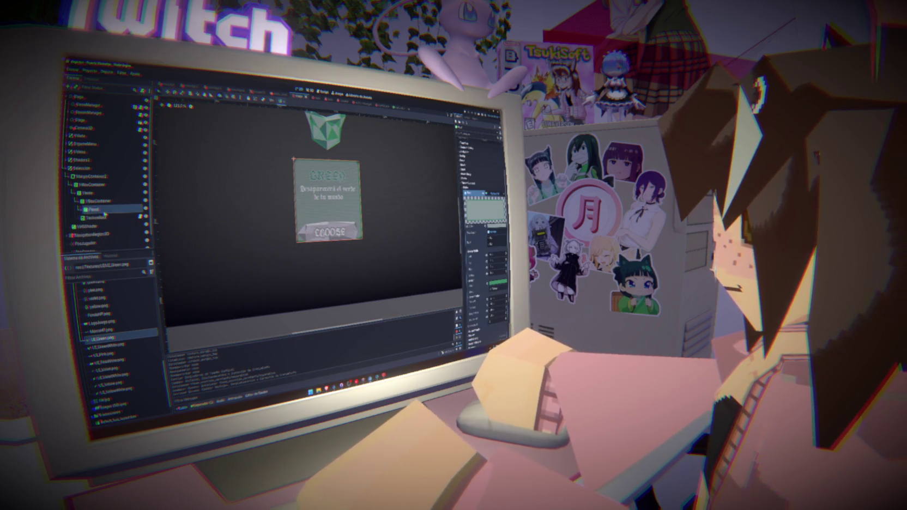
pyautogui.click(145, 209)
pyautogui.click(145, 209)
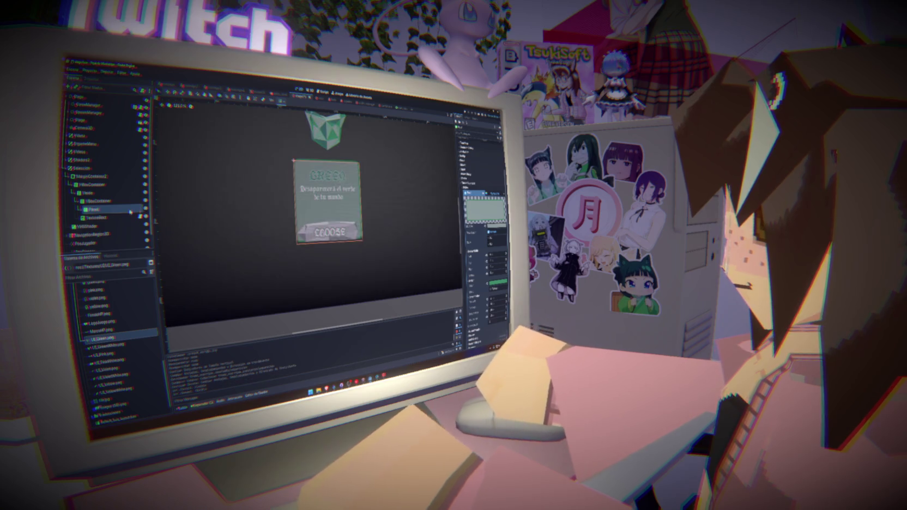
pyautogui.click(81, 210)
pyautogui.click(101, 234)
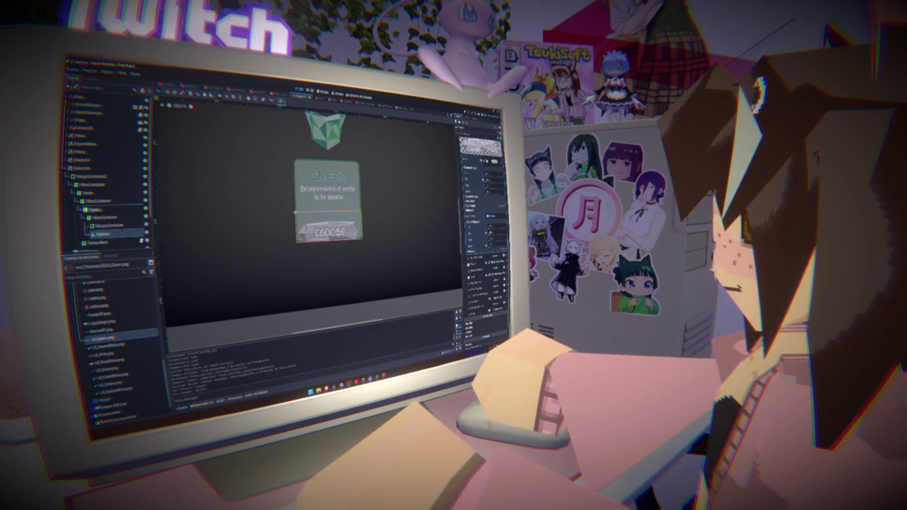
pyautogui.moveTo(90, 210)
pyautogui.mouseDown()
pyautogui.moveTo(109, 218)
pyautogui.moveTo(101, 209)
pyautogui.mouseUp()
pyautogui.click(83, 217)
# Step: Expand the Options button's StyleBox texture to reveal its Modulate colour
pyautogui.click(101, 218)
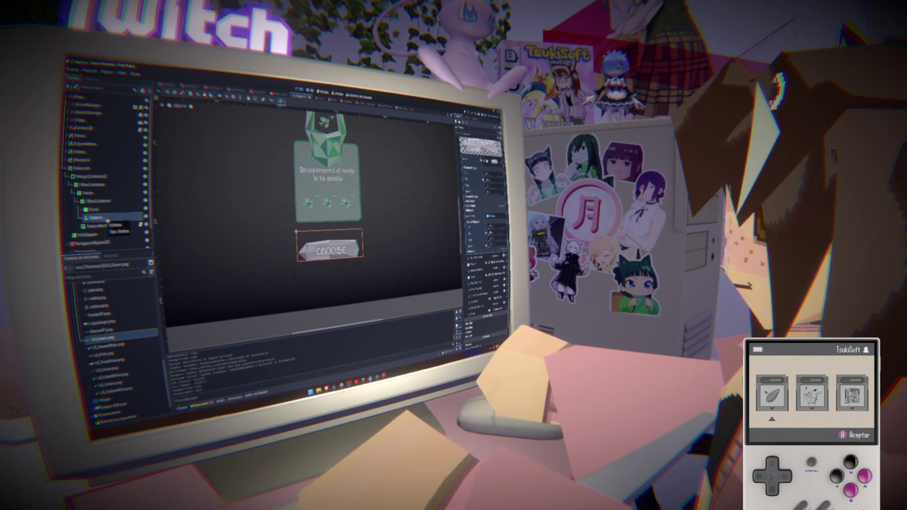
pyautogui.click(98, 200)
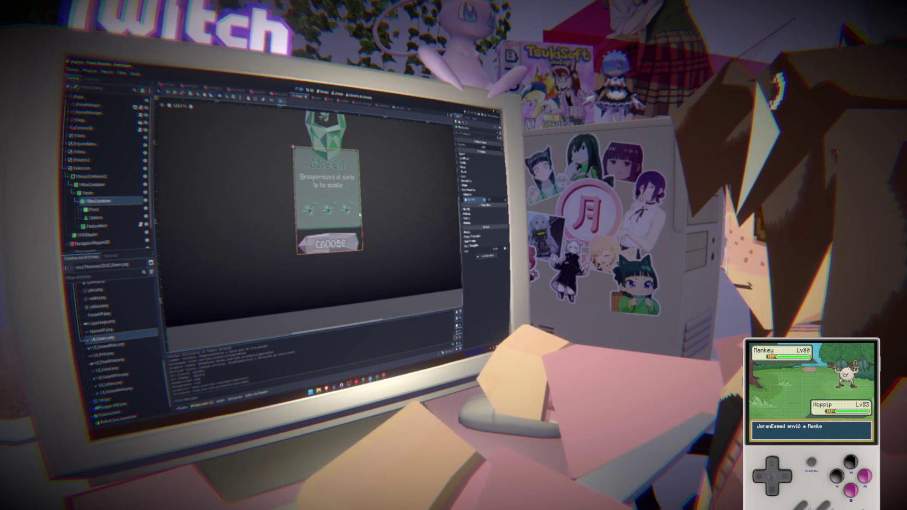
pyautogui.click(102, 194)
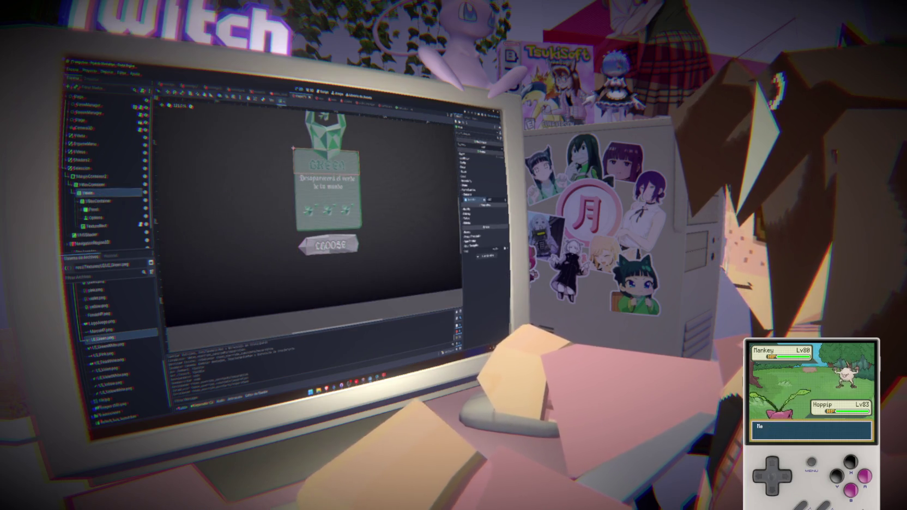
pyautogui.click(104, 201)
pyautogui.click(96, 218)
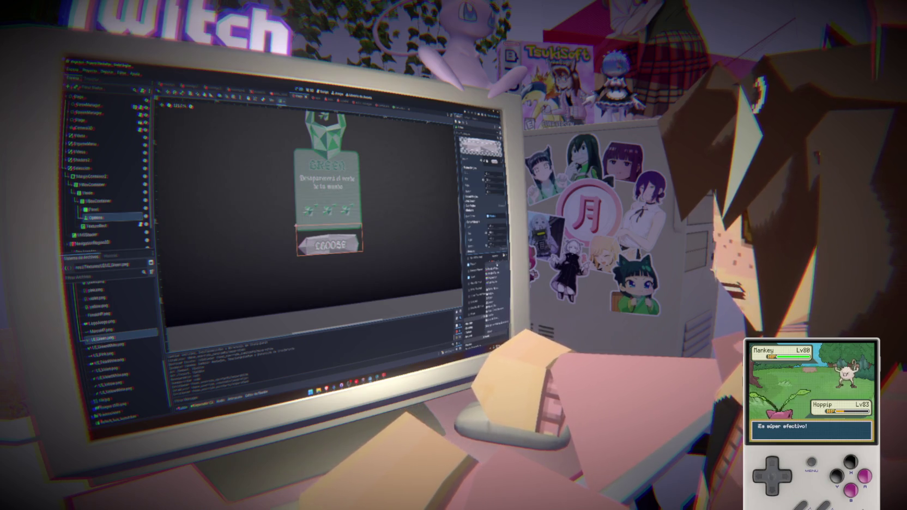
pyautogui.click(480, 263)
pyautogui.click(475, 263)
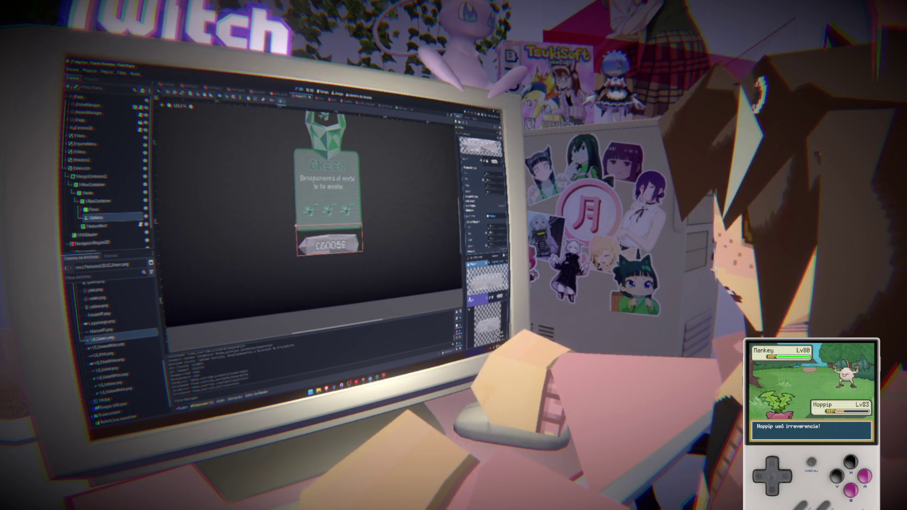
pyautogui.click(479, 297)
pyautogui.scroll(-5, 484, 229)
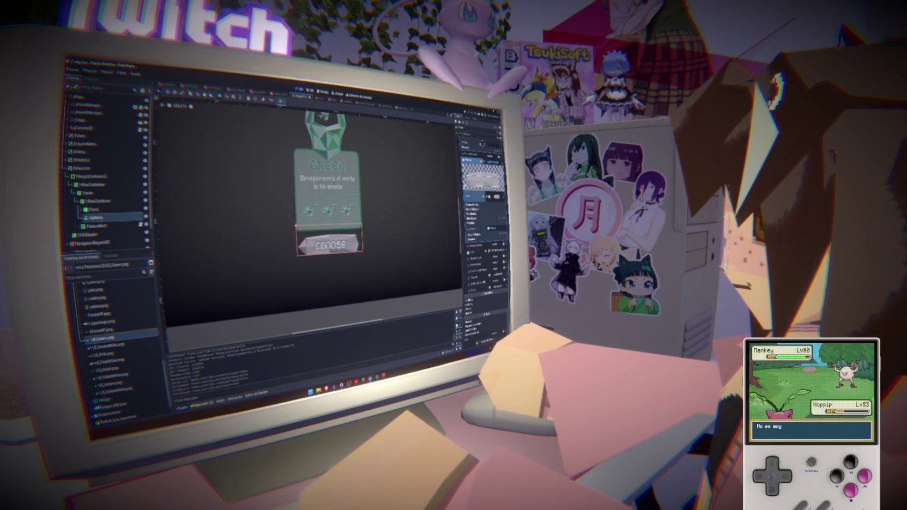
pyautogui.click(470, 225)
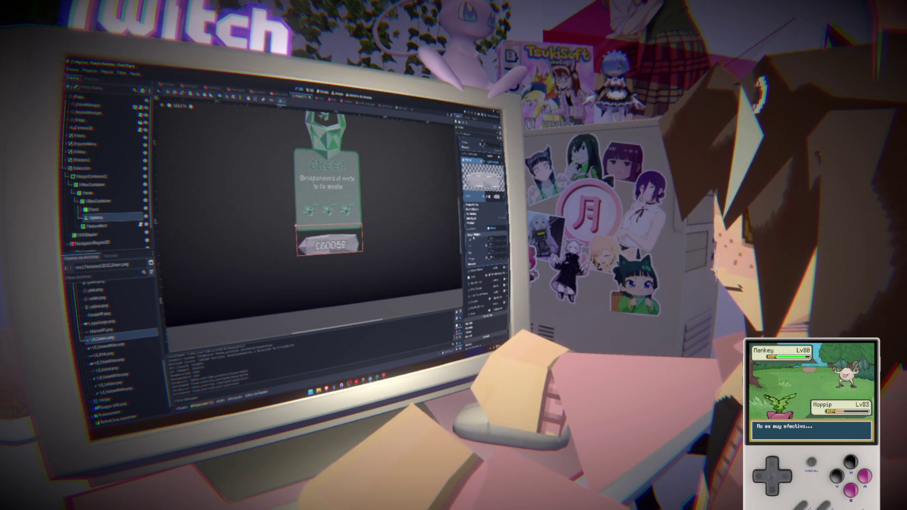
# Step: Tint the CHOOSE button texture pale white and save the scene
pyautogui.click(496, 227)
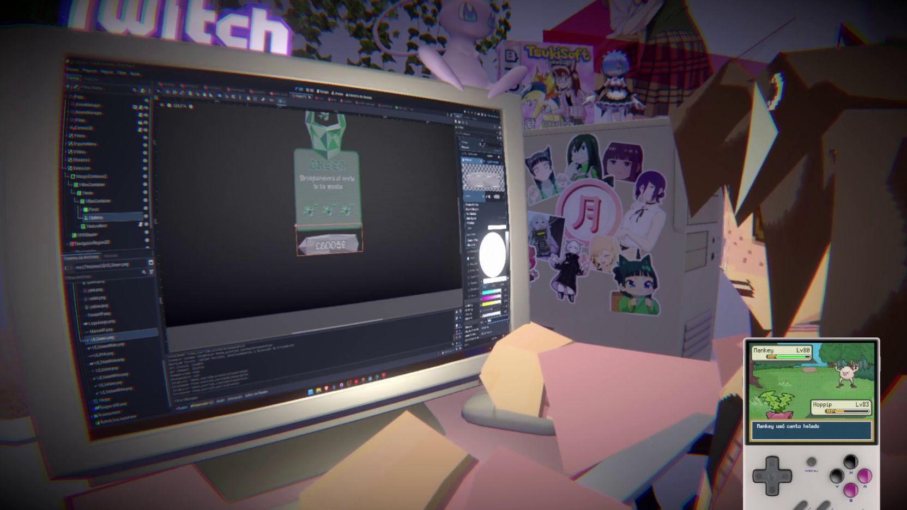
pyautogui.click(484, 283)
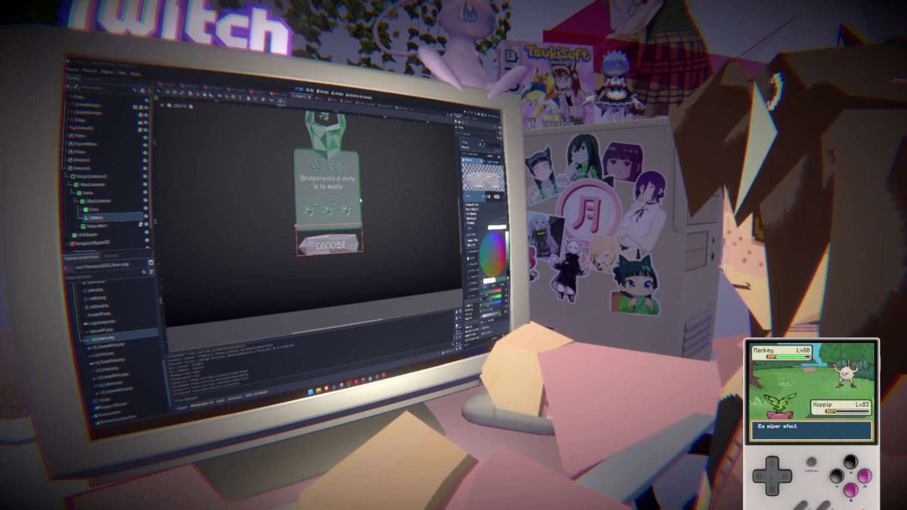
pyautogui.click(490, 256)
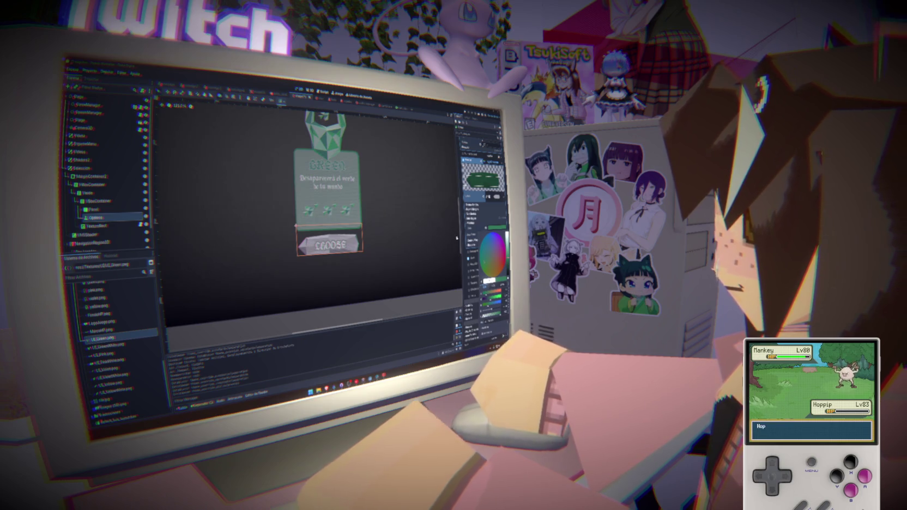
pyautogui.press('Escape')
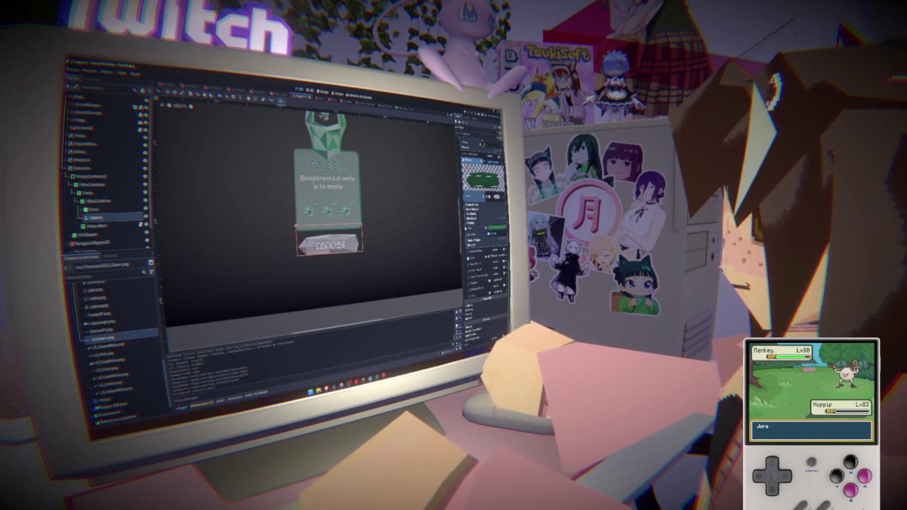
pyautogui.hotkey('ctrl', 's')
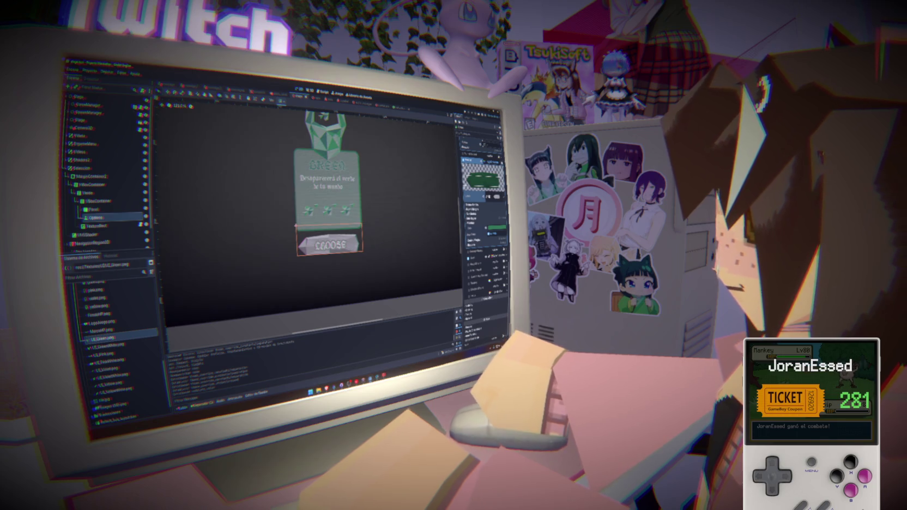
# Step: Pick a new value from a property dropdown in another Options Inspector section
pyautogui.click(483, 174)
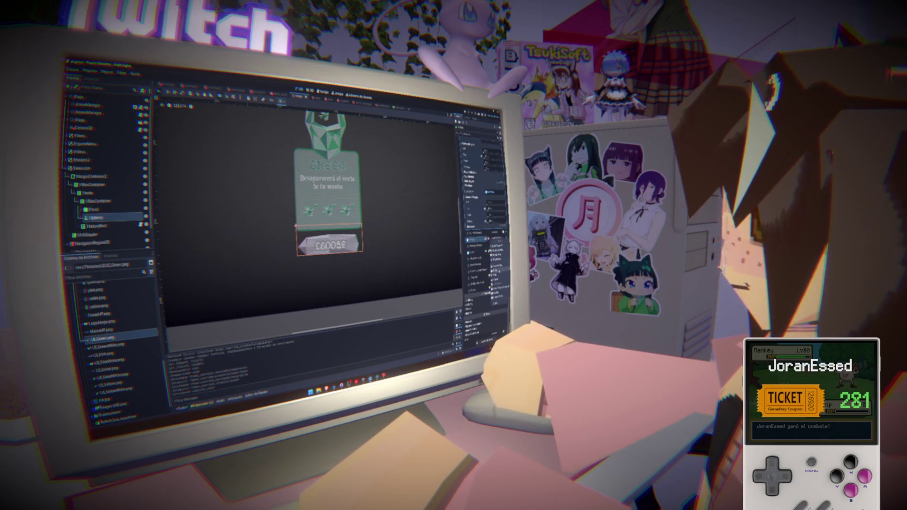
pyautogui.click(493, 291)
pyautogui.click(492, 252)
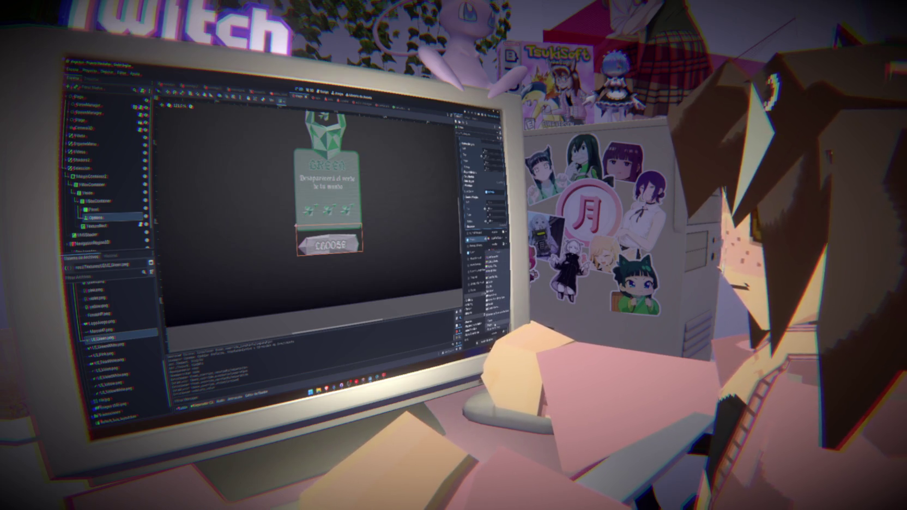
pyautogui.click(494, 272)
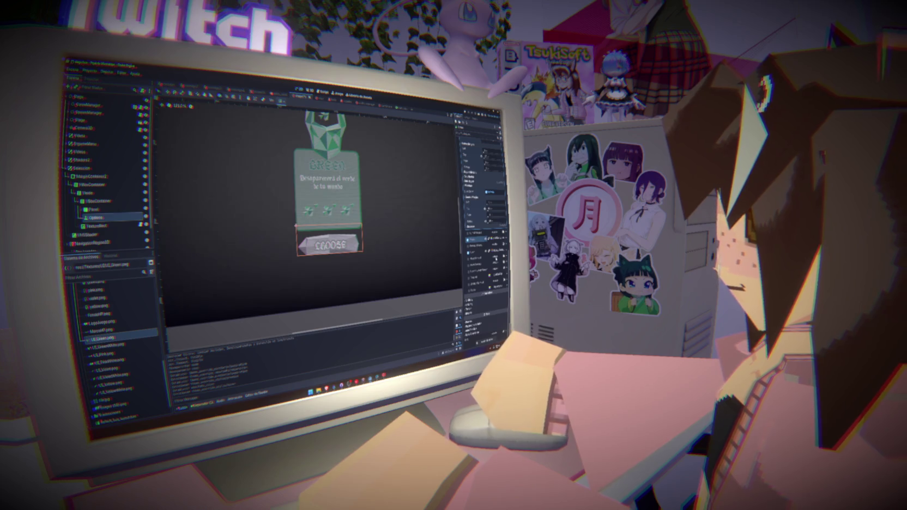
pyautogui.click(494, 275)
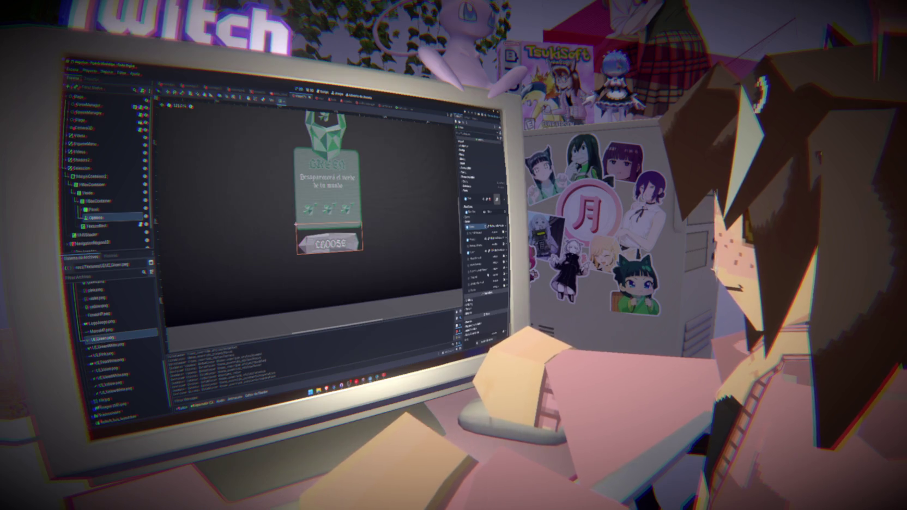
pyautogui.hotkey('ctrl', 'Up')
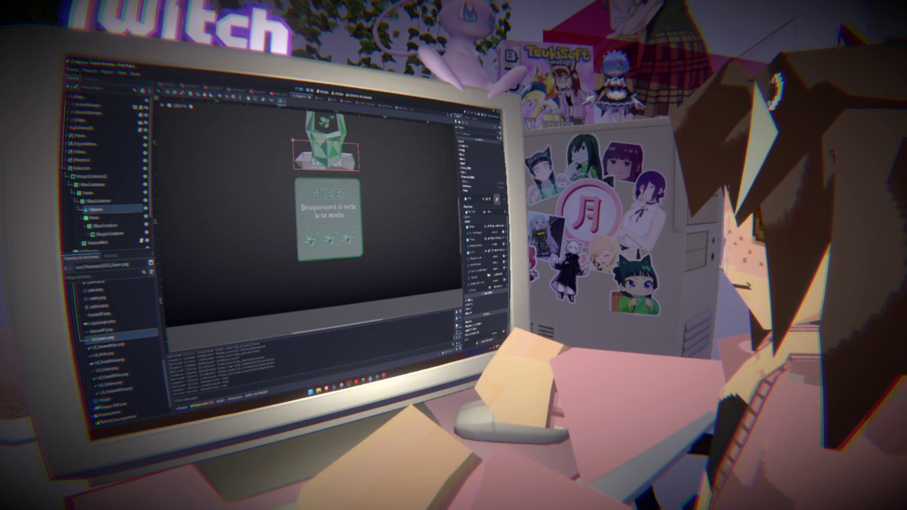
pyautogui.hotkey('ctrl', 'z')
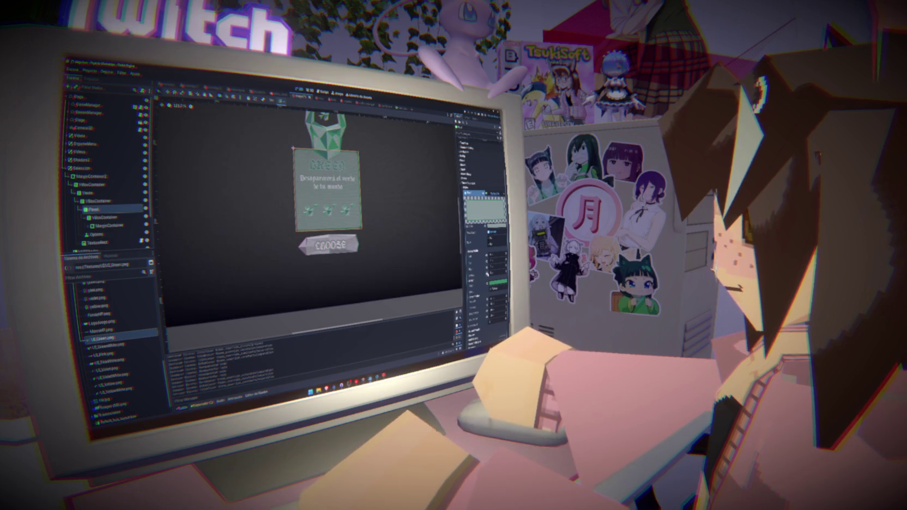
pyautogui.click(302, 309)
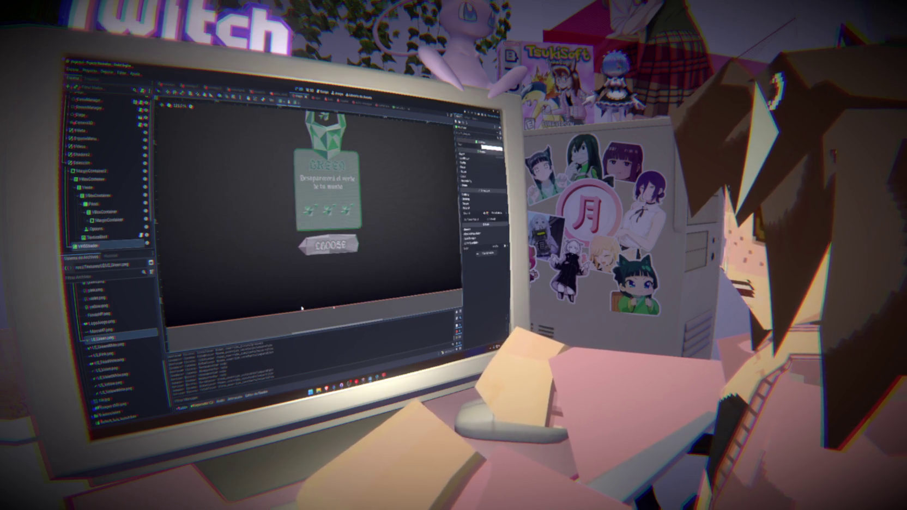
pyautogui.click(347, 315)
pyautogui.scroll(-5, 330, 253)
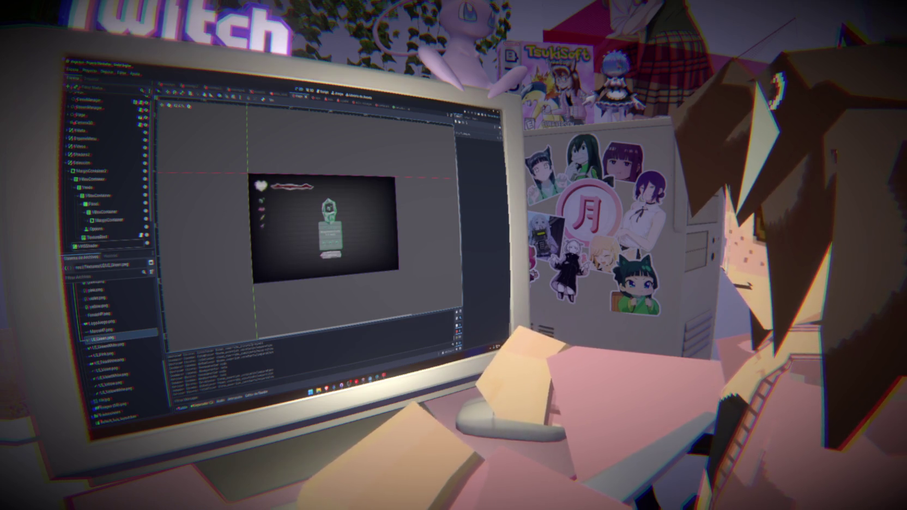
pyautogui.scroll(5, 328, 228)
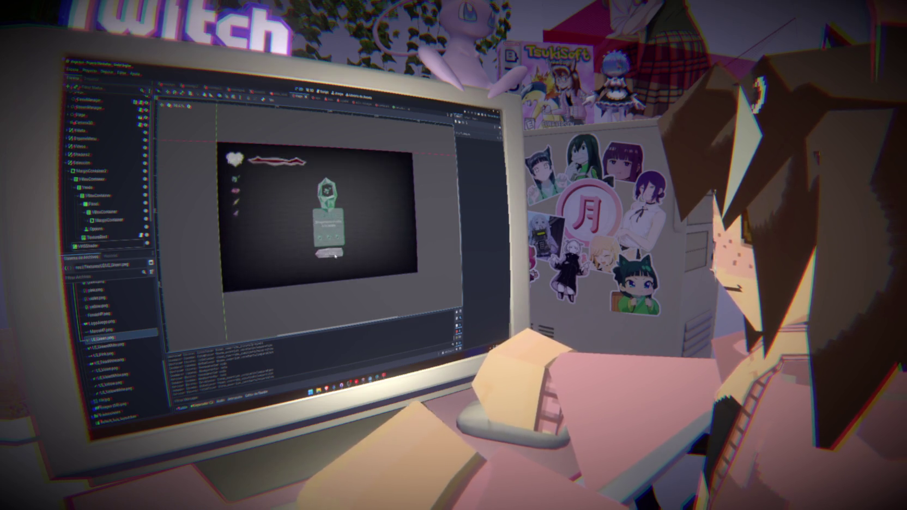
pyautogui.scroll(1, 328, 228)
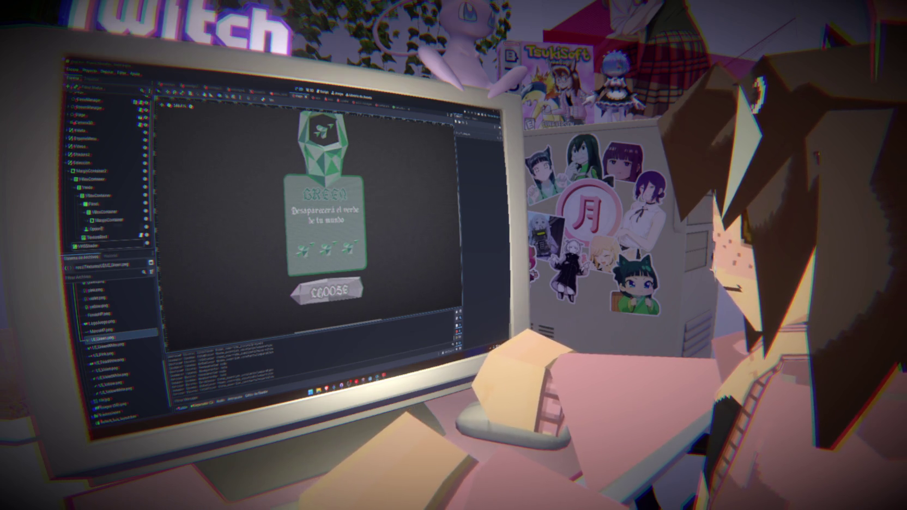
# Step: Select Label2 and replace its Spanish description with the text GREEN_TEXT
pyautogui.click(327, 289)
pyautogui.click(107, 236)
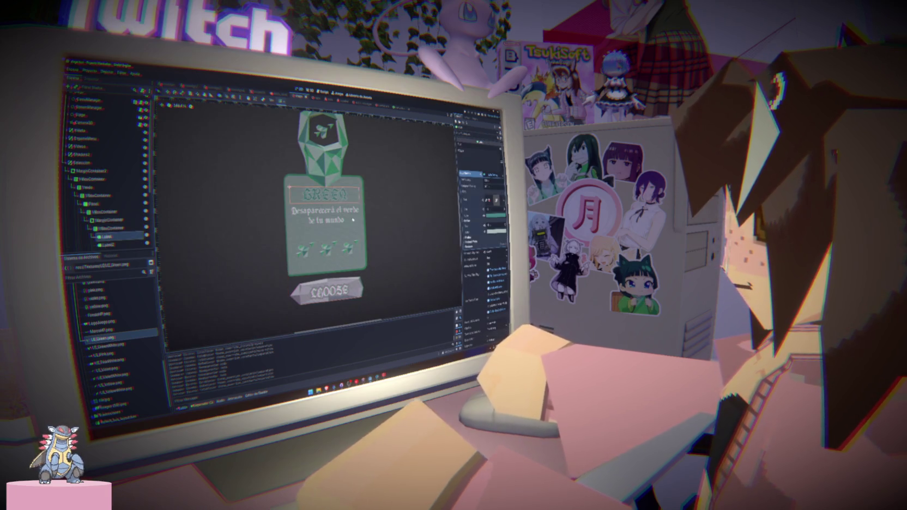
pyautogui.click(106, 245)
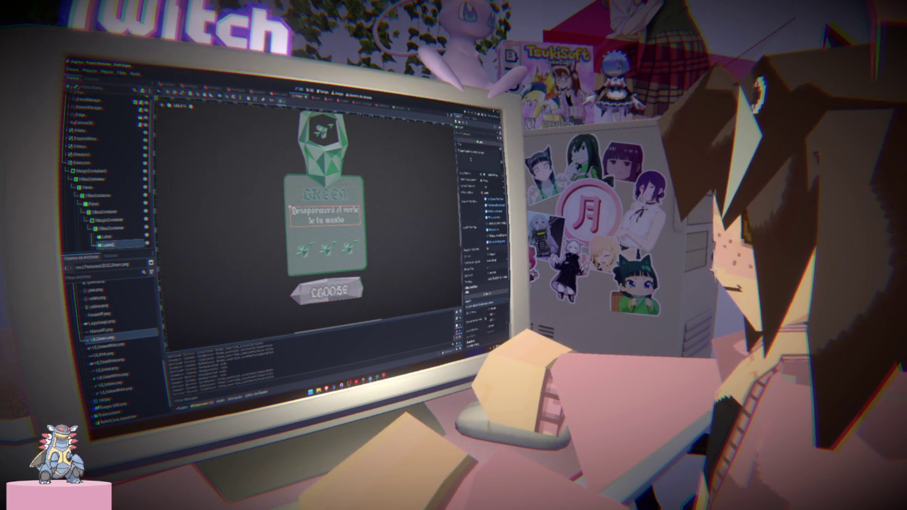
pyautogui.scroll(2, 480, 218)
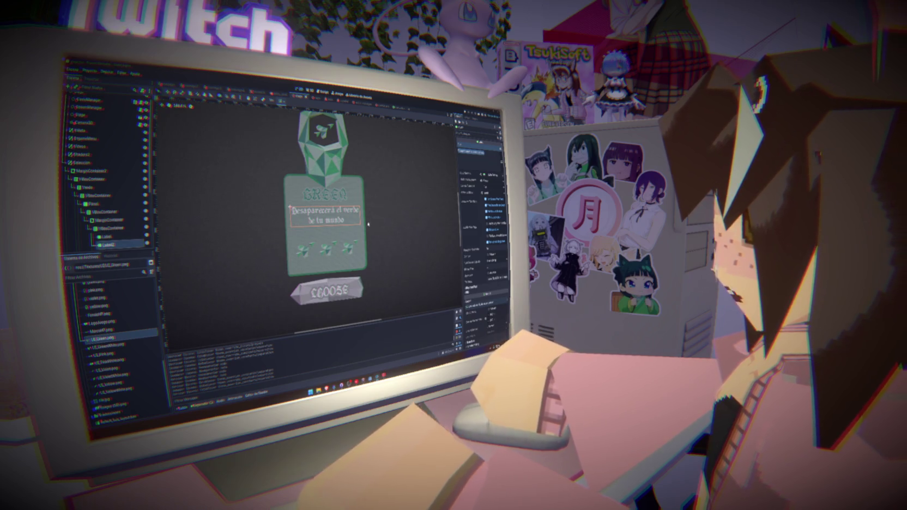
pyautogui.write('GREEN_TEXT')
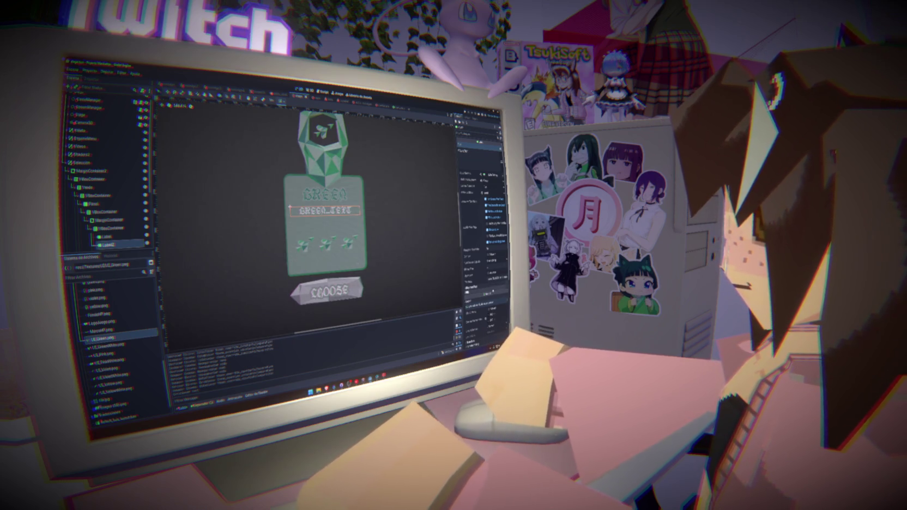
pyautogui.click(479, 290)
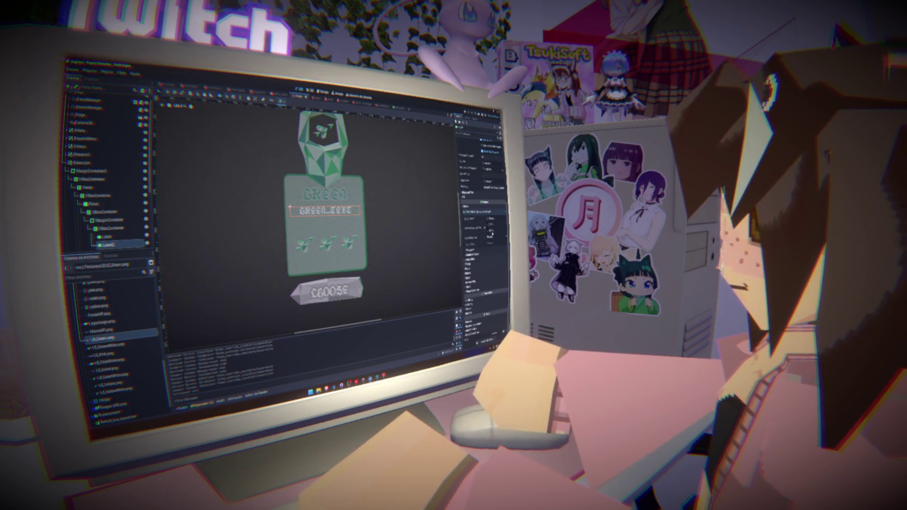
# Step: Stretch the GREEN_TEXT label's bottom edge down to heighten it, then zoom the viewport out
pyautogui.moveTo(474, 228)
pyautogui.mouseDown()
pyautogui.moveTo(496, 228)
pyautogui.moveTo(488, 228)
pyautogui.mouseUp()
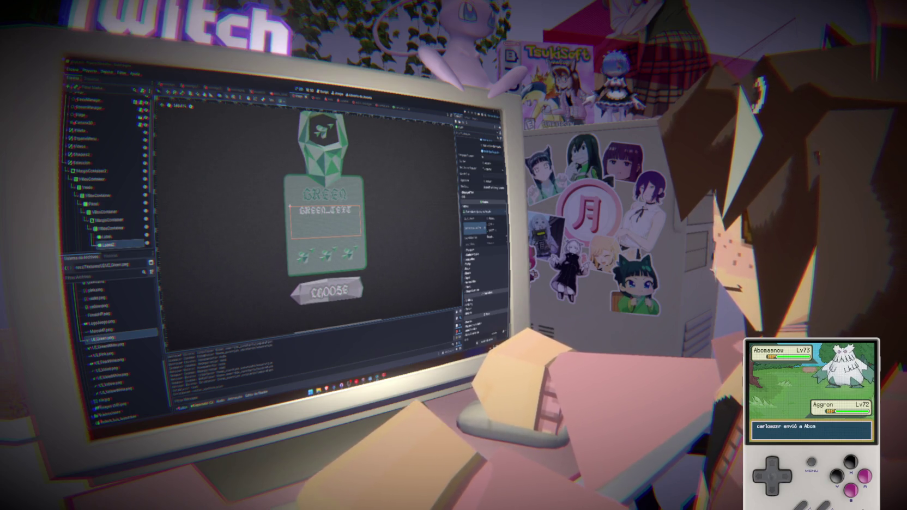
pyautogui.scroll(-5, 334, 308)
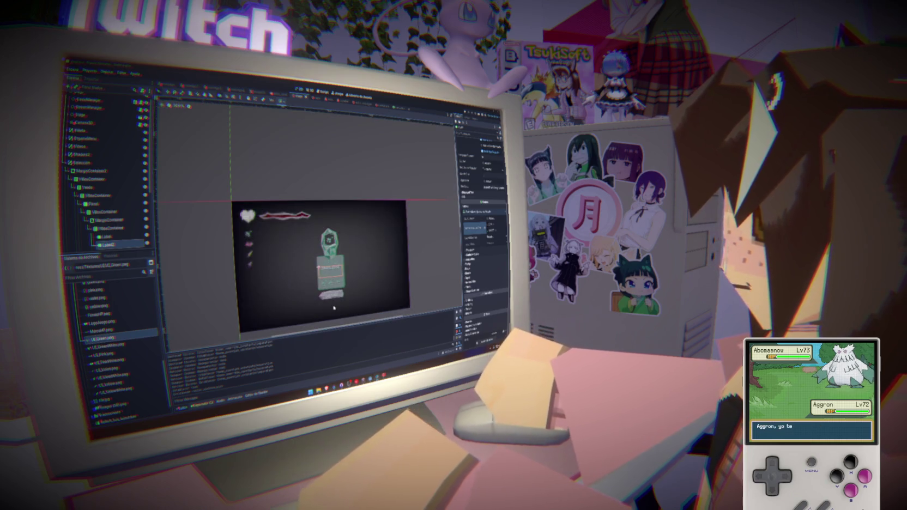
# Step: Save the scene
pyautogui.scroll(3, 334, 308)
pyautogui.hotkey('ctrl', 's')
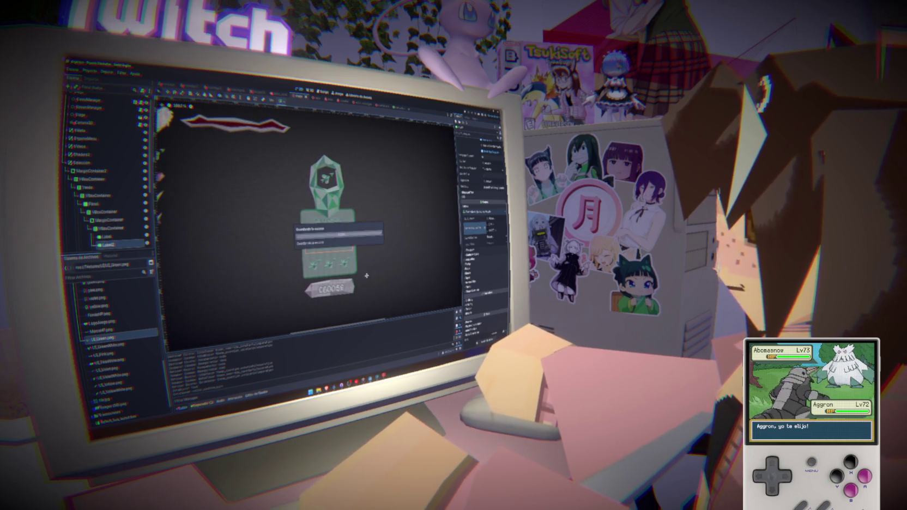
pyautogui.scroll(-5, 364, 273)
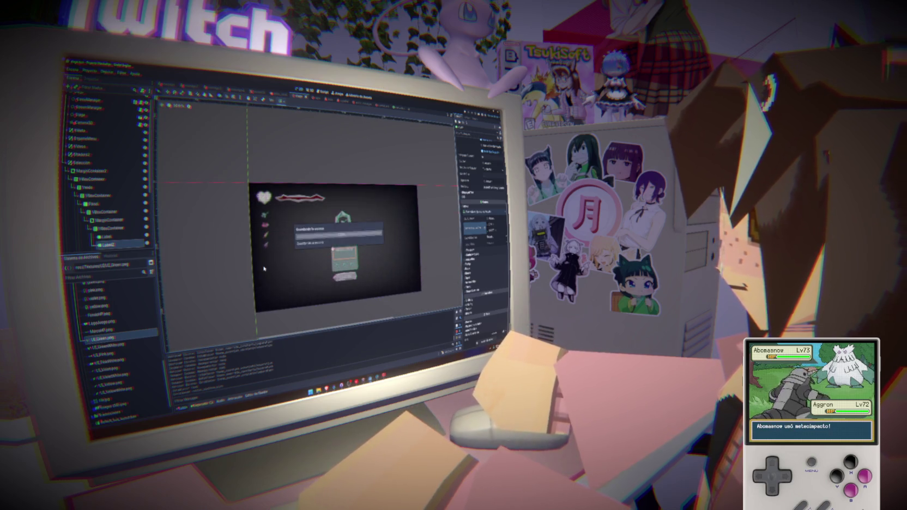
# Step: Rename the VBoxContainer card to Vacio, duplicate it, and move the copy under MarginContainer2
pyautogui.click(70, 184)
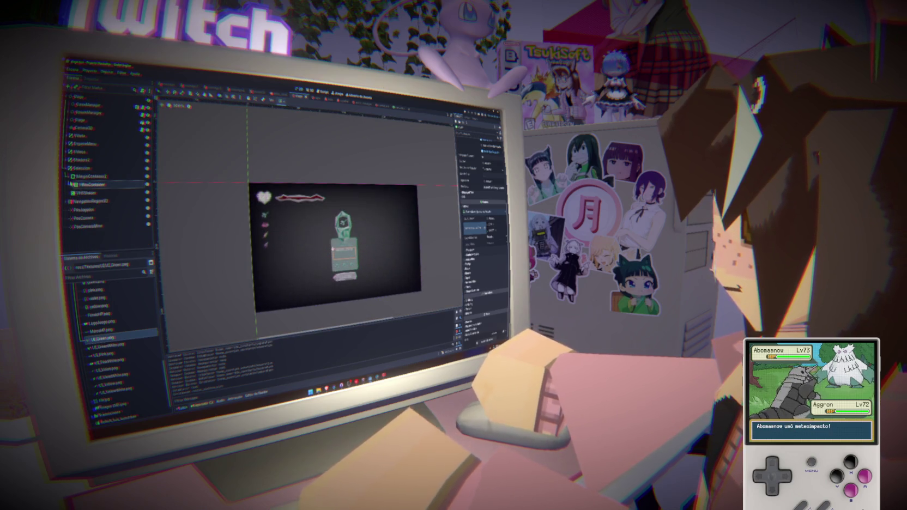
pyautogui.doubleClick(124, 186)
pyautogui.write('Vb')
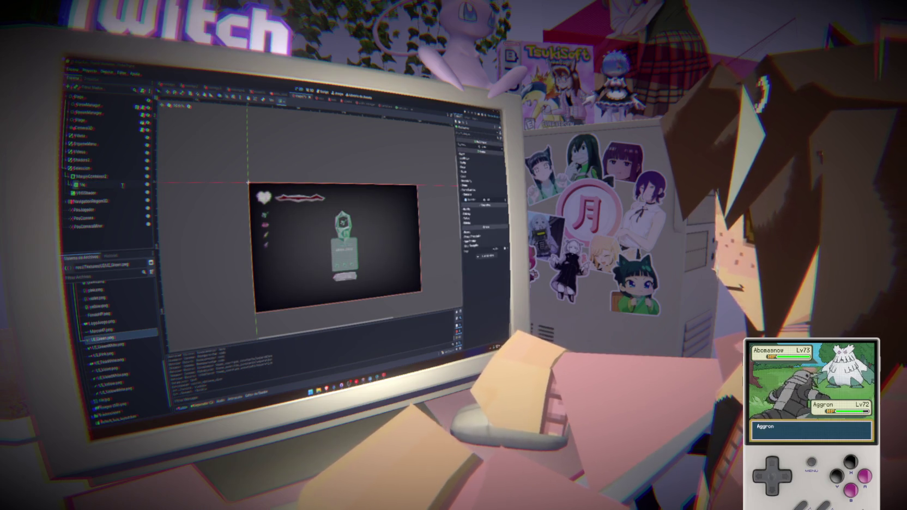
pyautogui.write('deo')
pyautogui.press('Return')
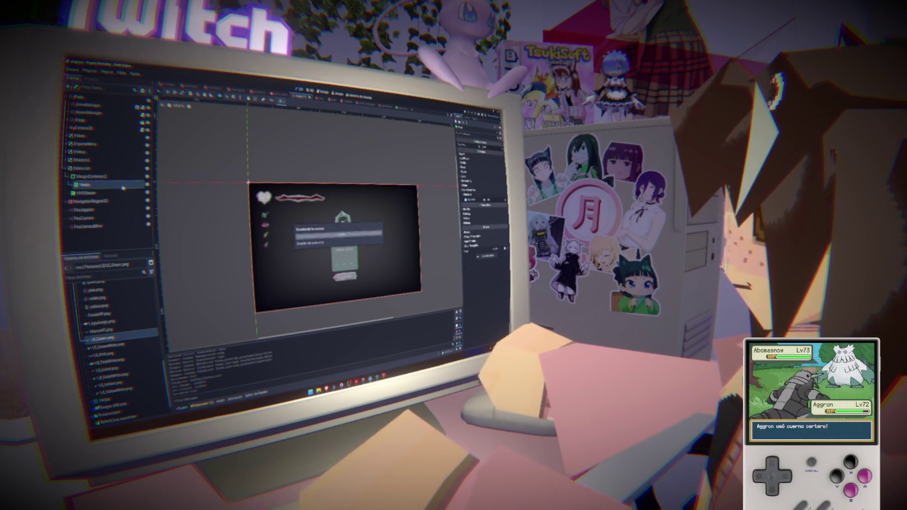
pyautogui.hotkey('ctrl', 'd')
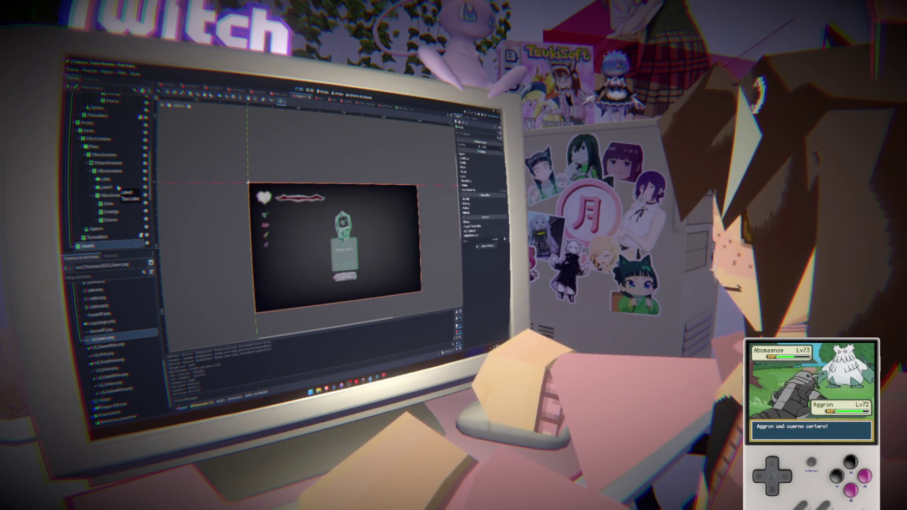
pyautogui.moveTo(74, 247); pyautogui.dragTo(74, 127)
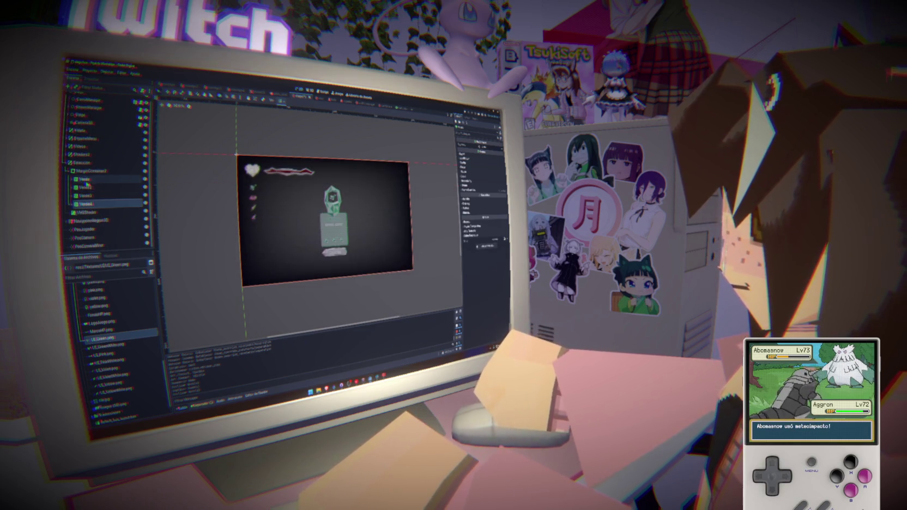
# Step: Duplicate the Vacio card twice so the row holds four cards
pyautogui.click(86, 180)
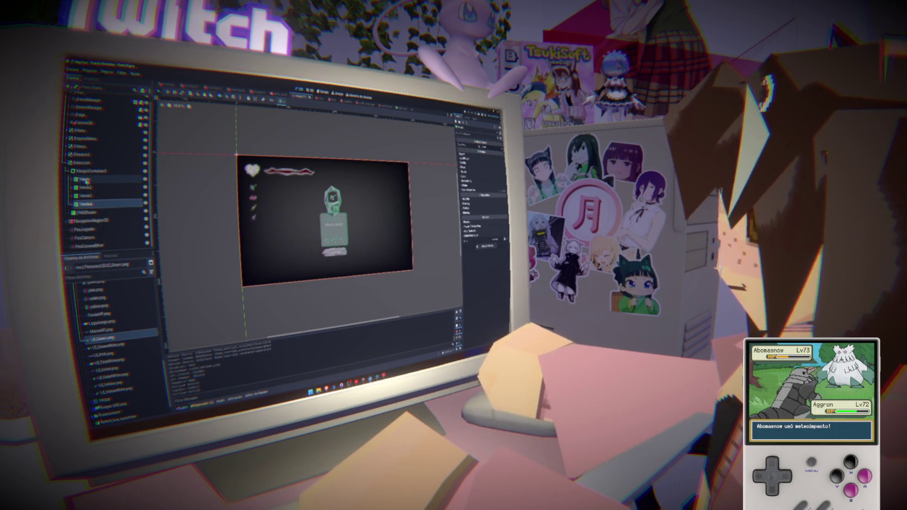
pyautogui.click(86, 182)
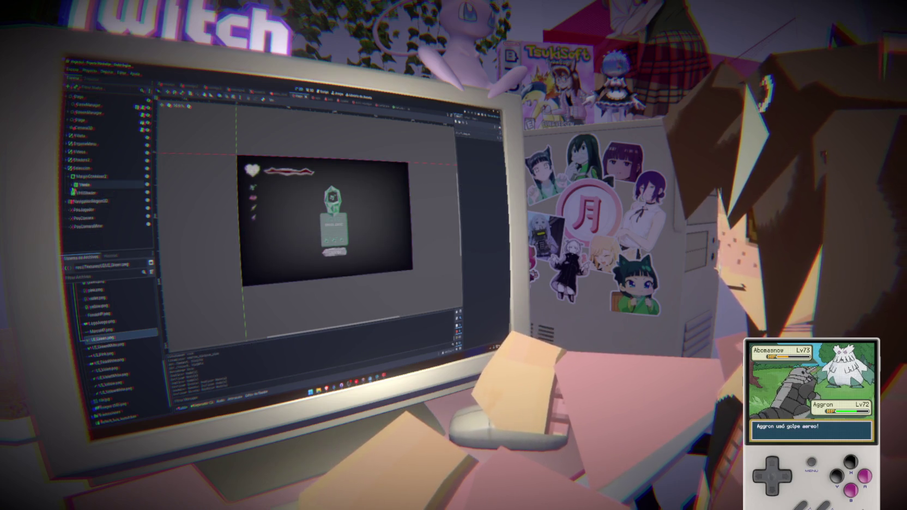
pyautogui.hotkey('ctrl', 'd')
pyautogui.hotkey('ctrl', 'd')
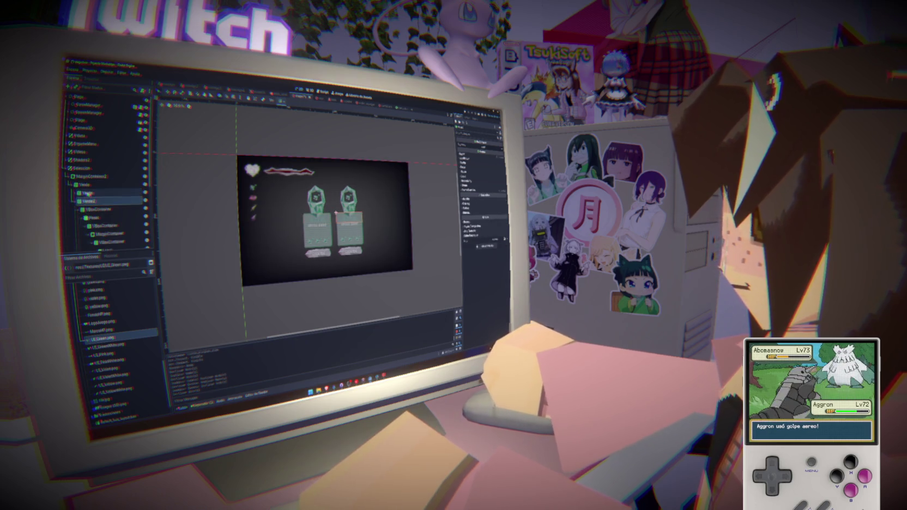
pyautogui.hotkey('ctrl', 'd')
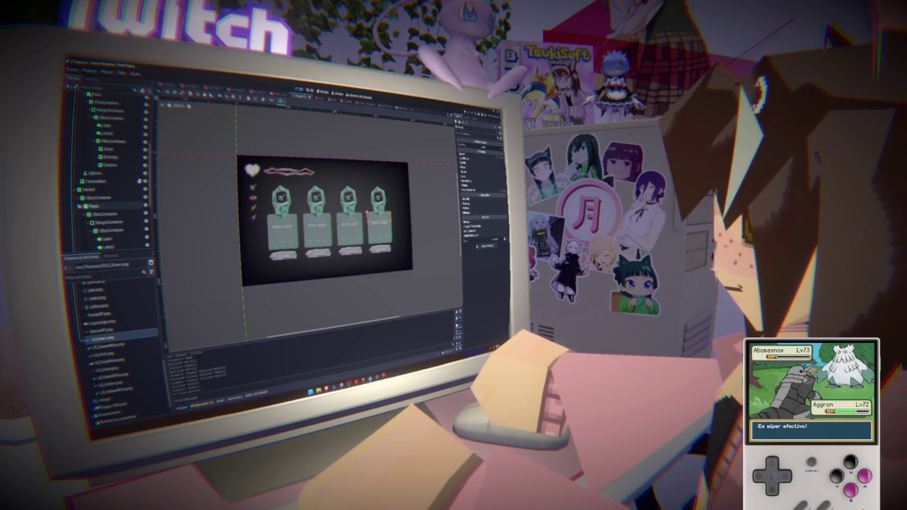
pyautogui.click(87, 108)
pyautogui.click(77, 179)
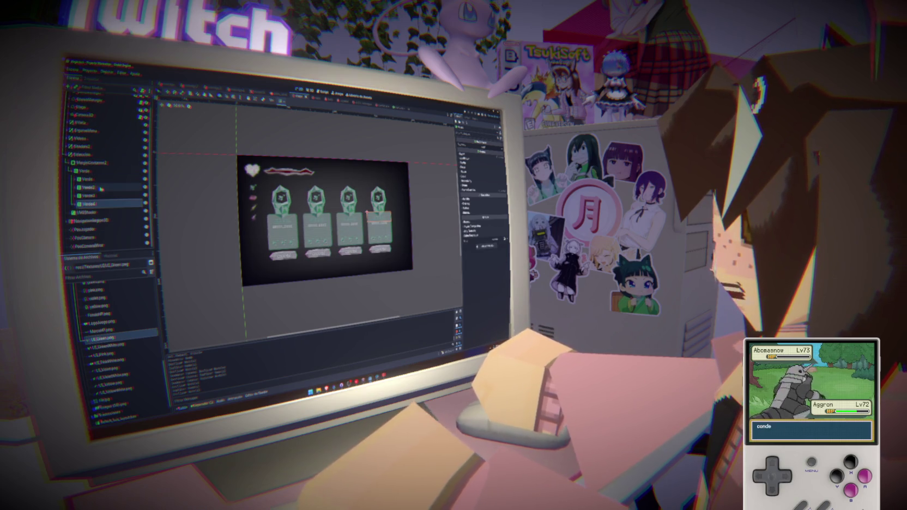
# Step: Name the second, third and fourth card nodes Amarillo, Rosa and Violeta
pyautogui.click(97, 189)
pyautogui.doubleClick(103, 189)
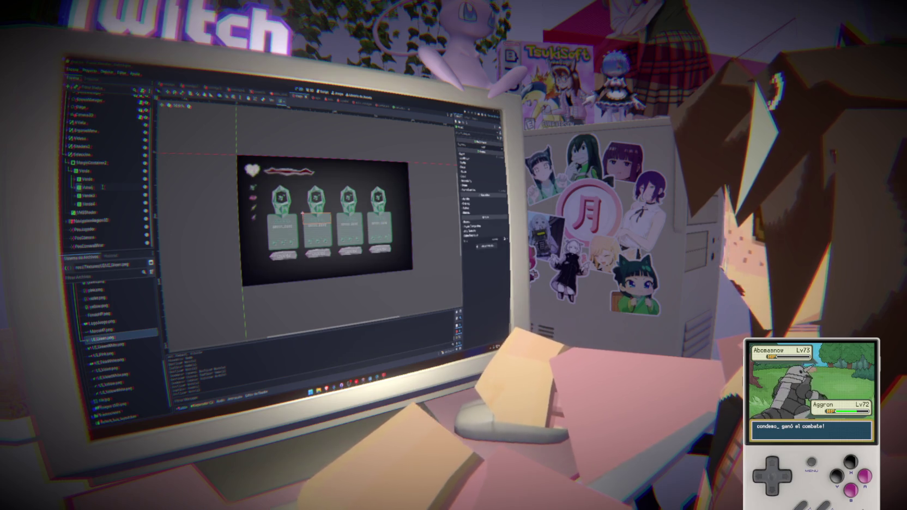
pyautogui.press('Return')
pyautogui.doubleClick(104, 195)
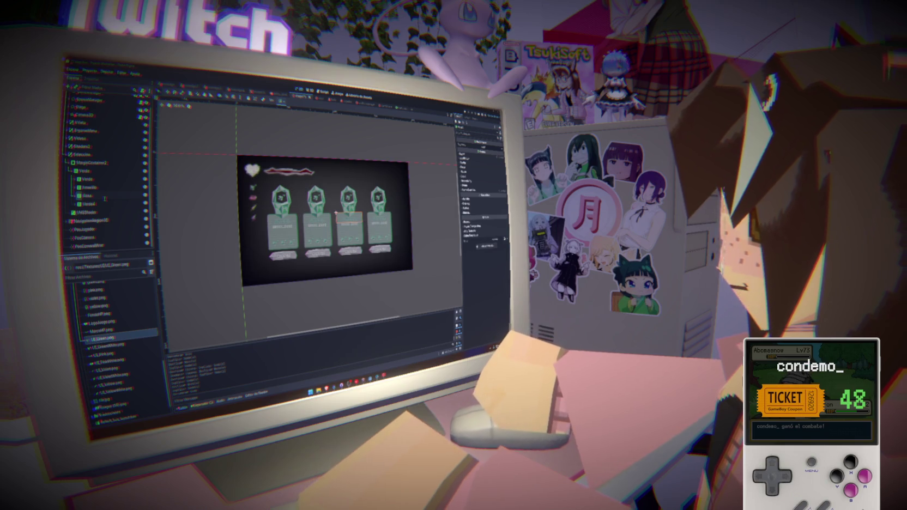
pyautogui.press('Return')
pyautogui.doubleClick(106, 204)
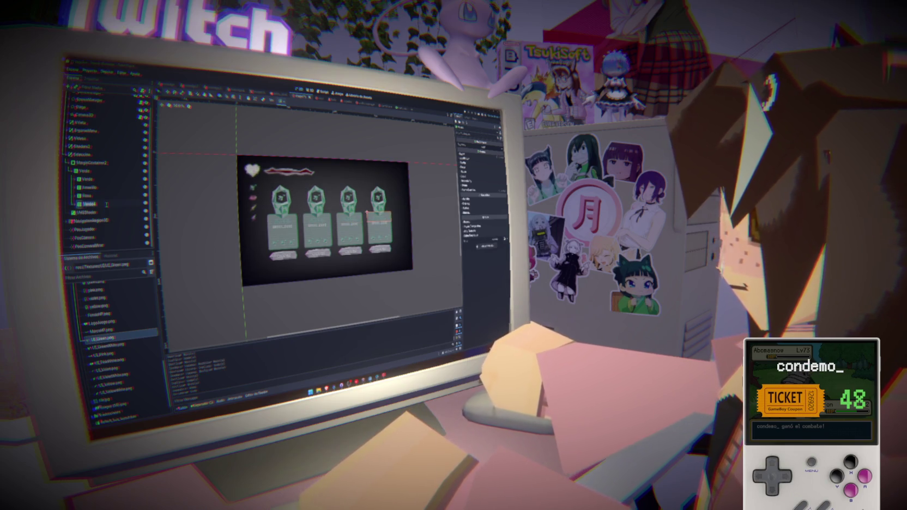
pyautogui.write('Az')
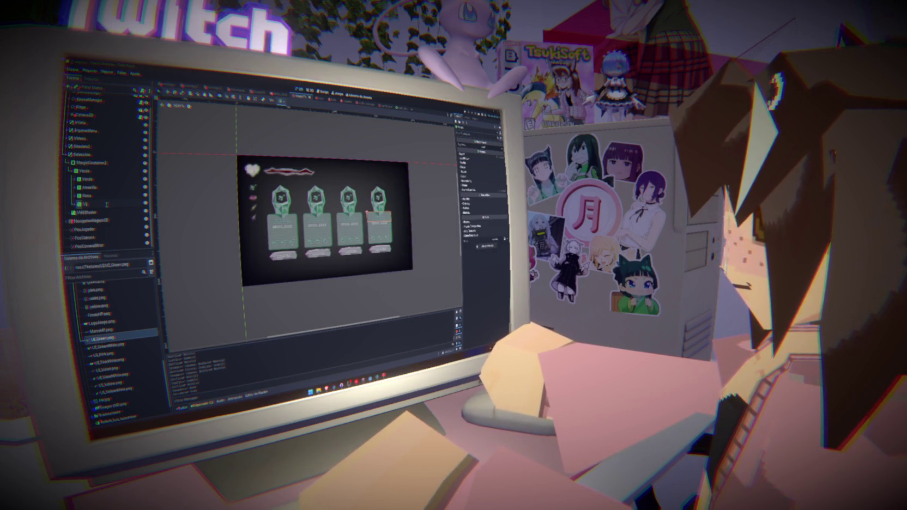
pyautogui.write('eta')
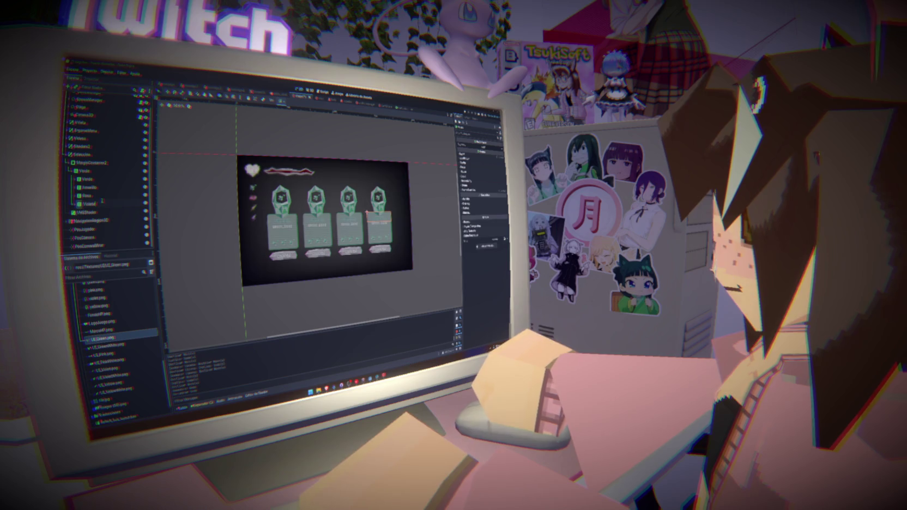
pyautogui.press('Return')
pyautogui.click(89, 187)
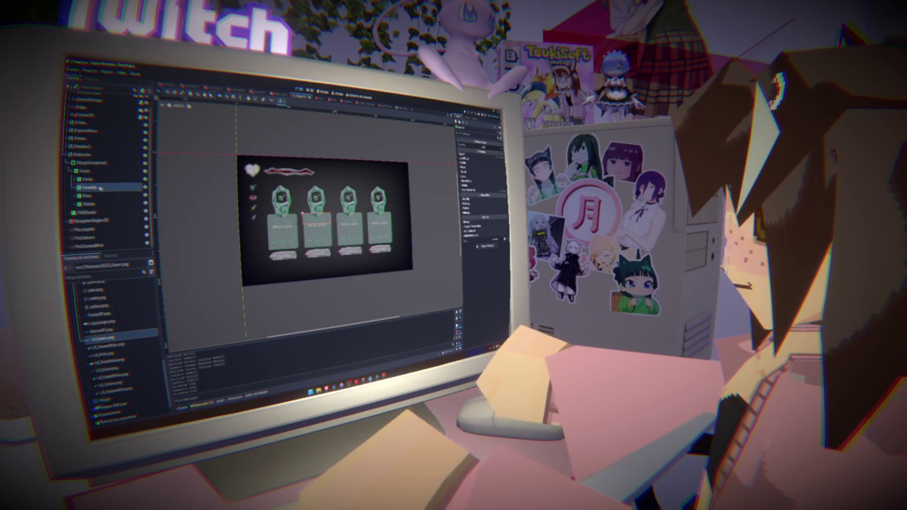
pyautogui.click(77, 188)
# Step: Set Amarillo's Label text to YELLOW and Label2 to YELLOW_TYPE, saving the scene
pyautogui.scroll(5, 313, 240)
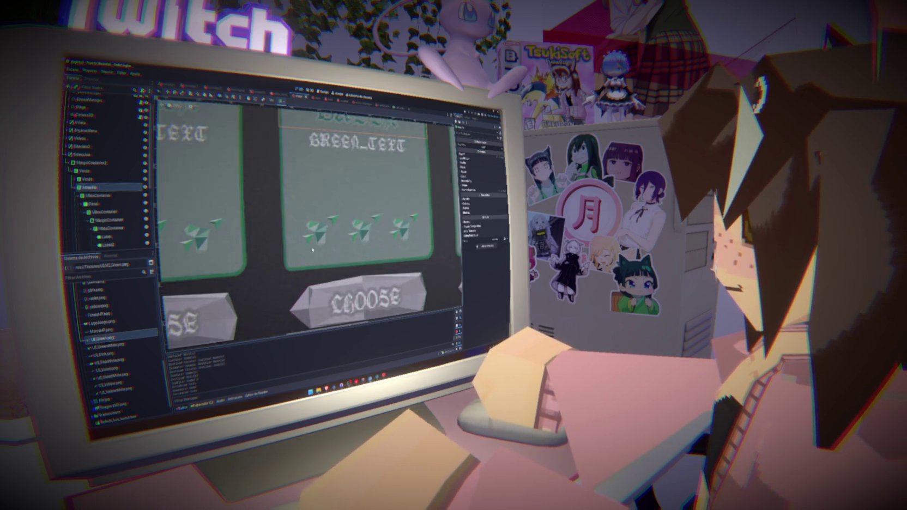
pyautogui.scroll(-3, 313, 239)
pyautogui.scroll(-3, 104, 207)
pyautogui.click(105, 197)
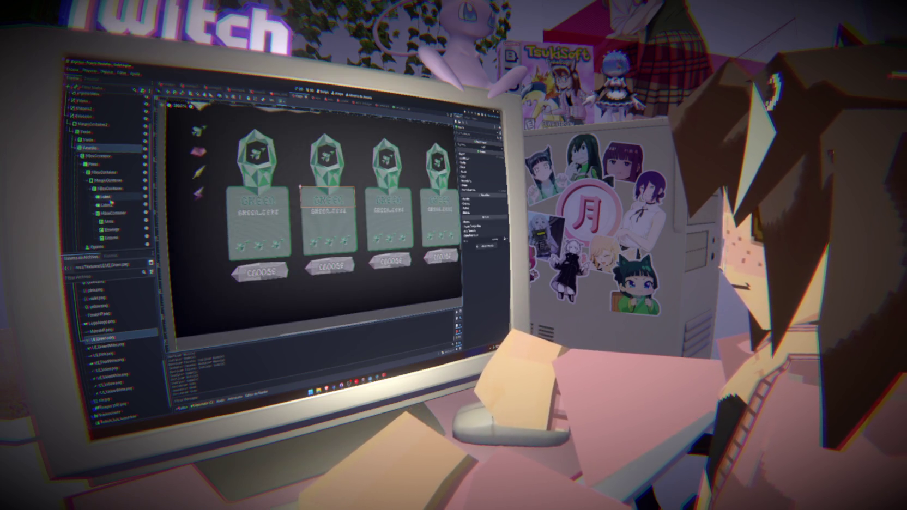
pyautogui.write('YELLOW')
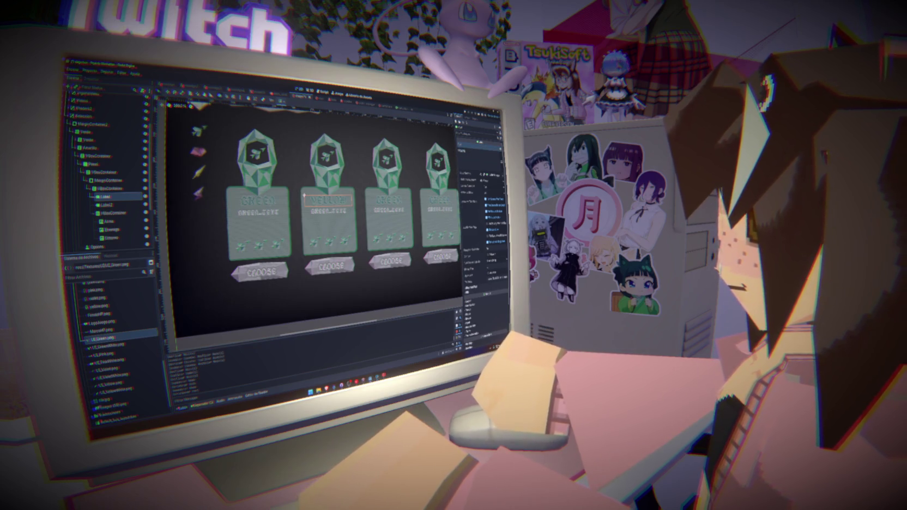
pyautogui.hotkey('ctrl', 's')
pyautogui.click(106, 204)
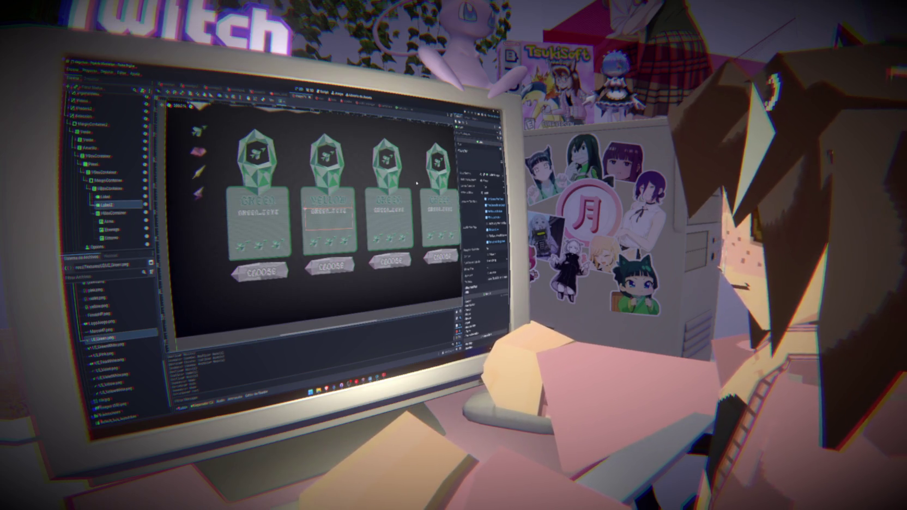
pyautogui.write('YELLOW_TYPE')
pyautogui.hotkey('ctrl', 's')
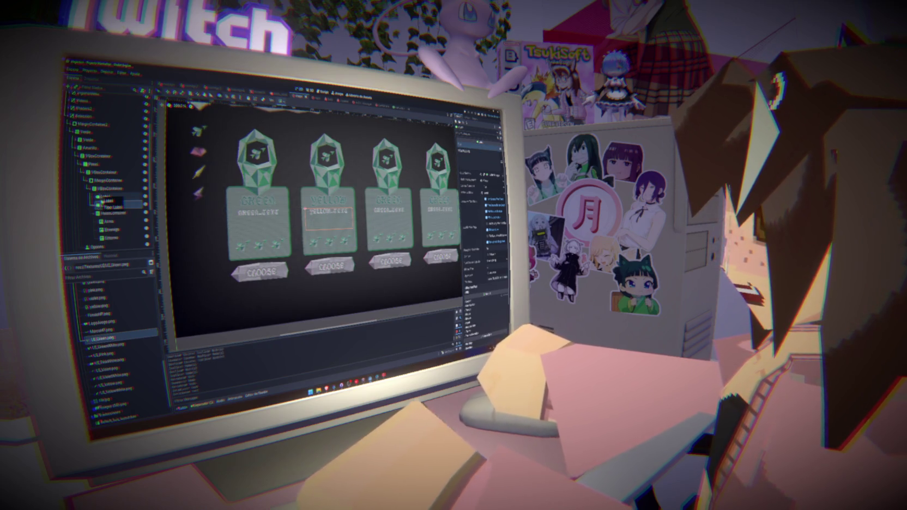
pyautogui.click(112, 221)
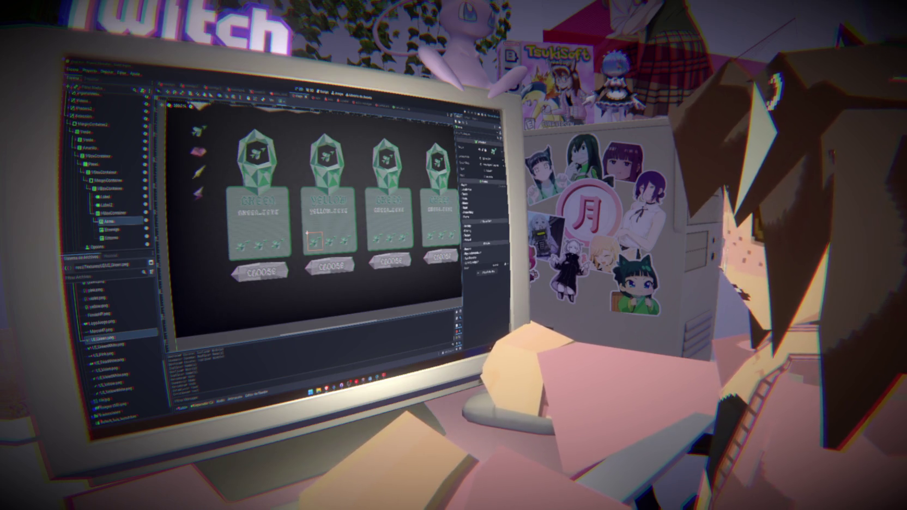
pyautogui.scroll(3, 120, 349)
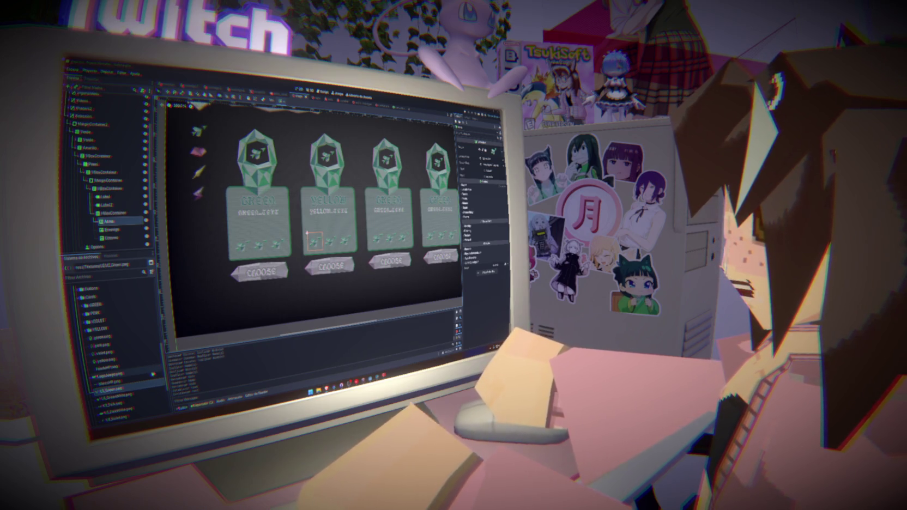
pyautogui.moveTo(154, 375)
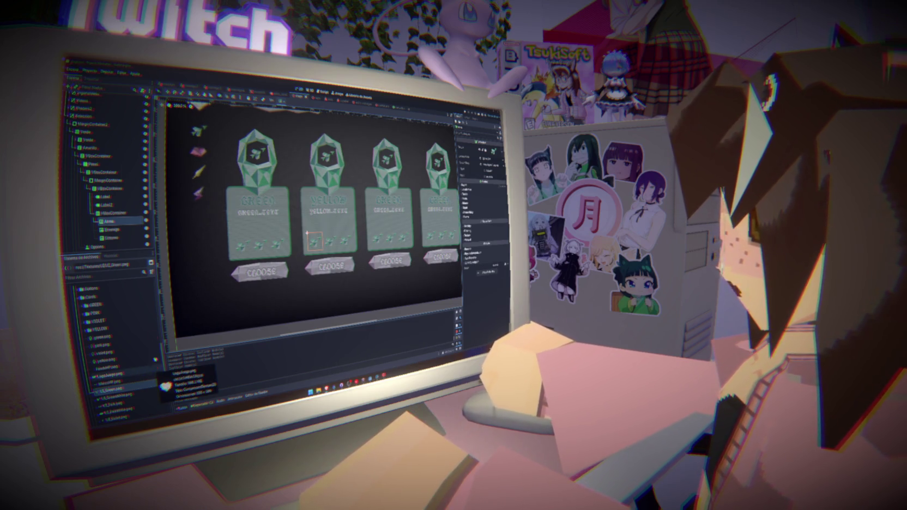
# Step: Drop bigMonsterHead.webp and greenTree.webp onto the green card's icon nodes, including Dibujo
pyautogui.click(155, 365)
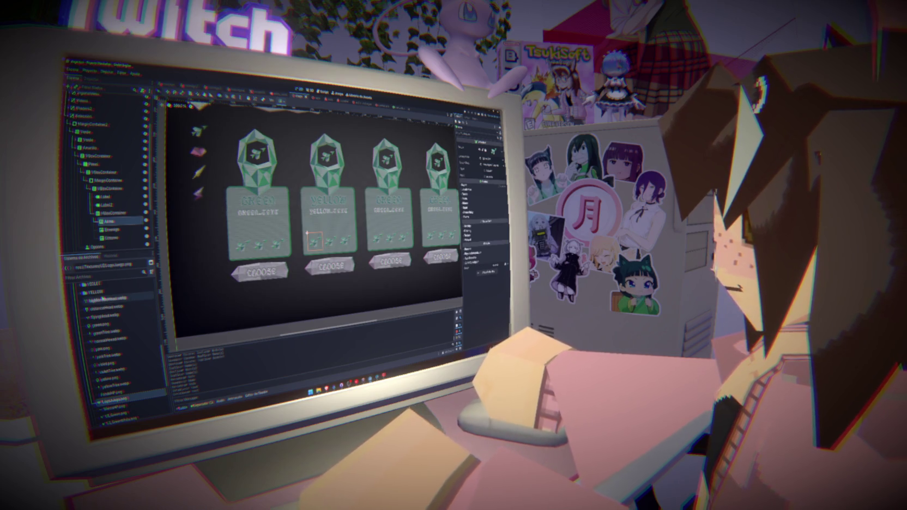
pyautogui.moveTo(109, 301)
pyautogui.mouseDown()
pyautogui.moveTo(117, 229)
pyautogui.moveTo(106, 141)
pyautogui.mouseUp()
pyautogui.click(111, 221)
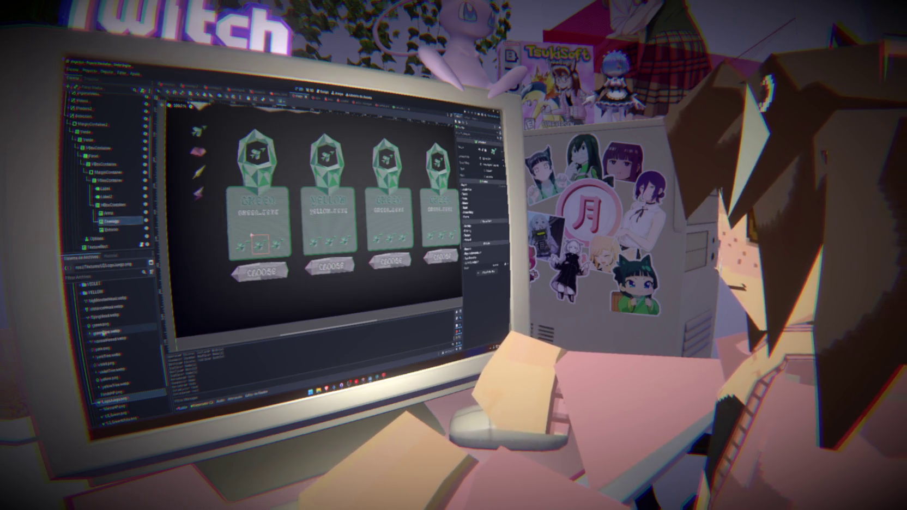
pyautogui.moveTo(107, 330); pyautogui.dragTo(112, 221)
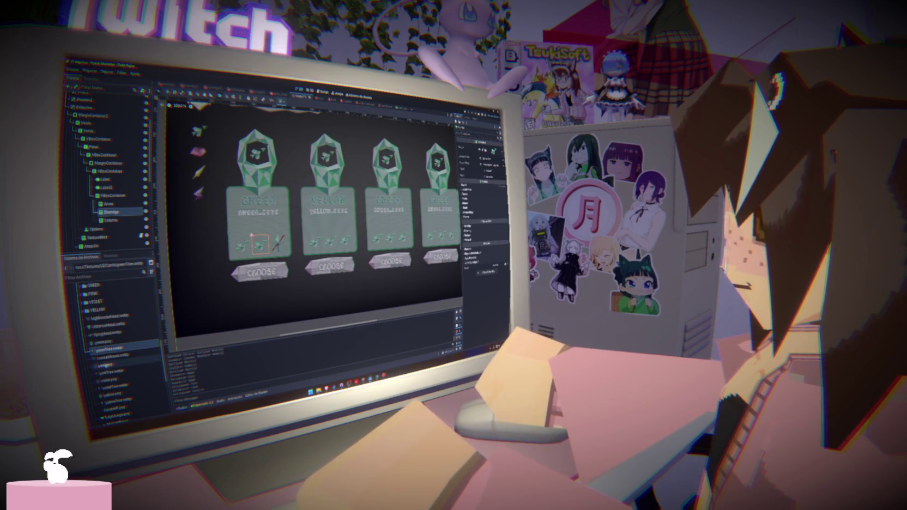
pyautogui.click(112, 327)
pyautogui.scroll(-1, 118, 200)
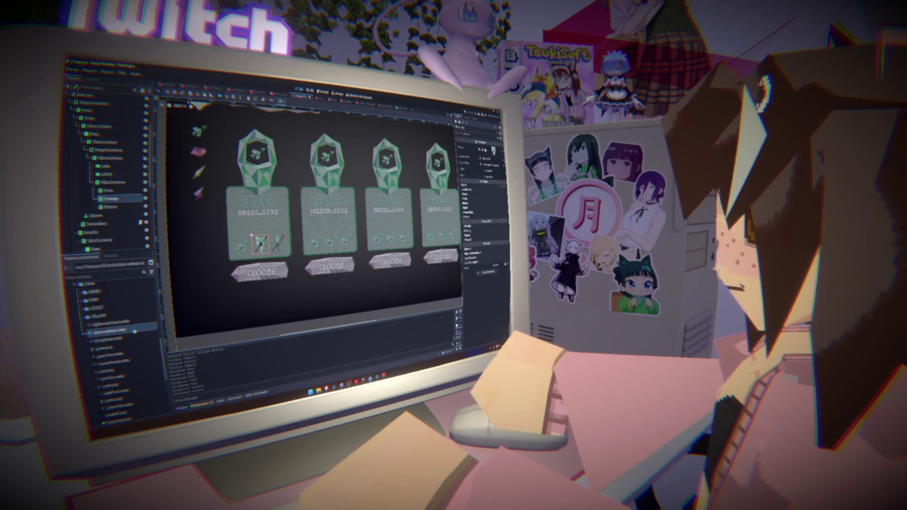
pyautogui.scroll(-1, 117, 227)
# Step: Reveal the Font Color setting under Theme Overrides > Colors for Amarillo's YELLOW title label
pyautogui.scroll(-3, 116, 227)
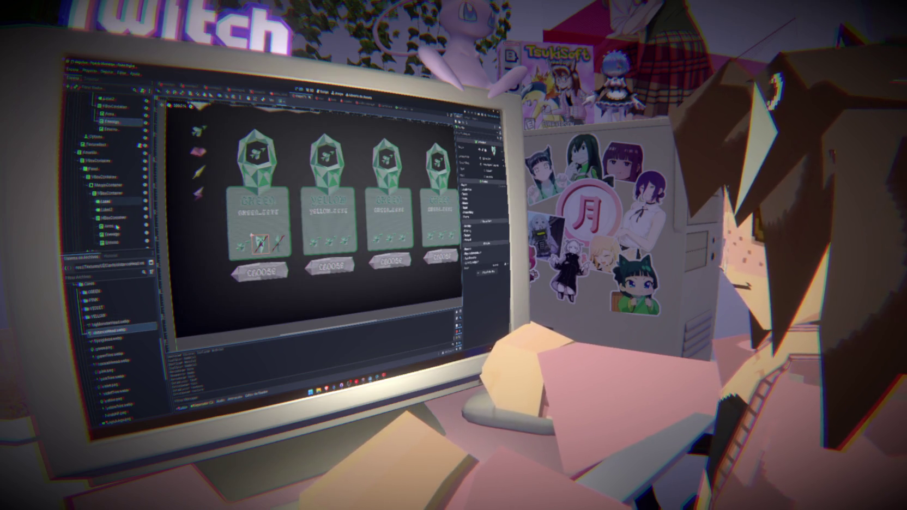
pyautogui.click(113, 209)
pyautogui.click(109, 201)
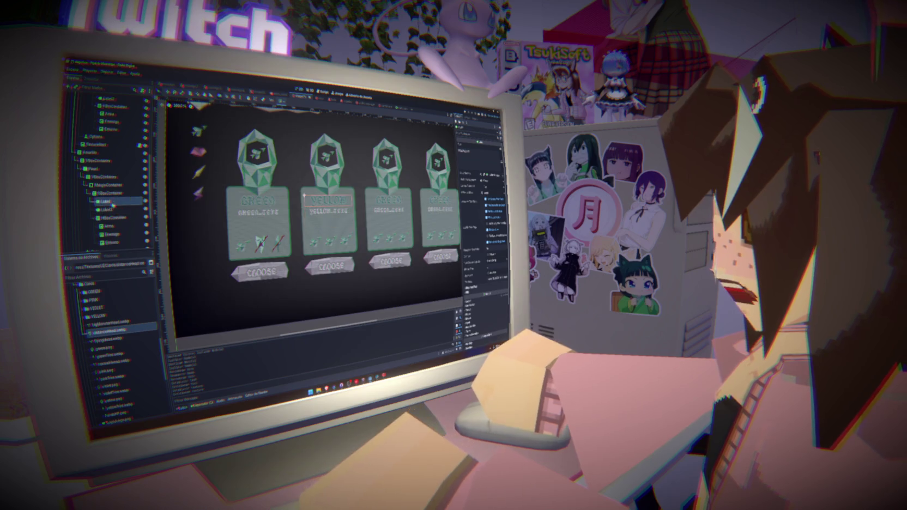
pyautogui.click(469, 174)
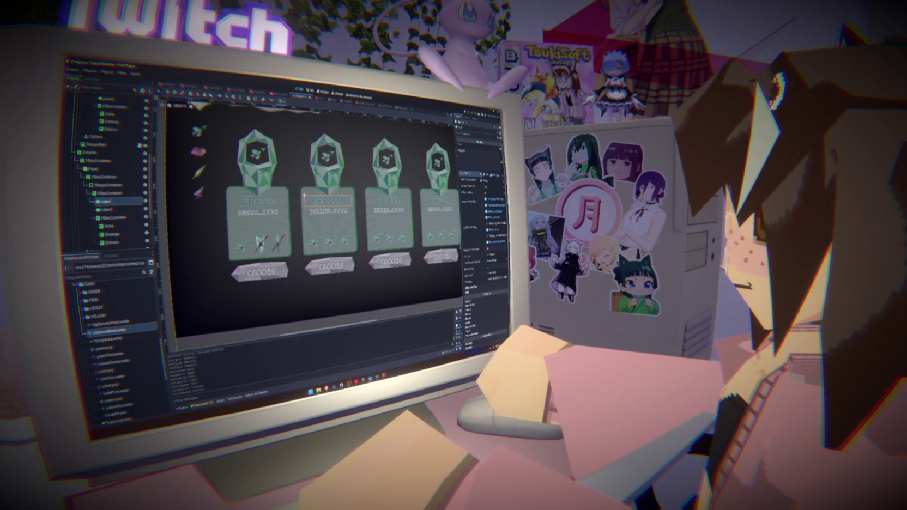
pyautogui.click(497, 178)
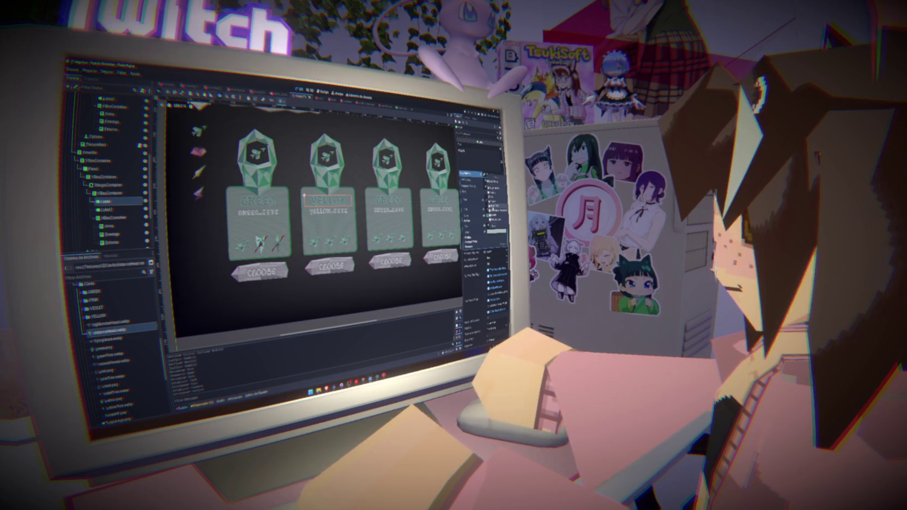
pyautogui.click(493, 207)
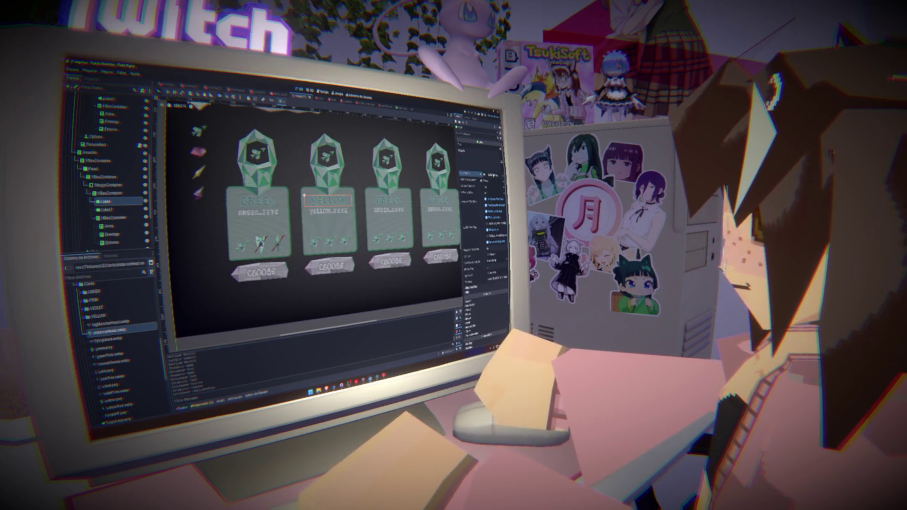
pyautogui.click(469, 173)
pyautogui.click(473, 194)
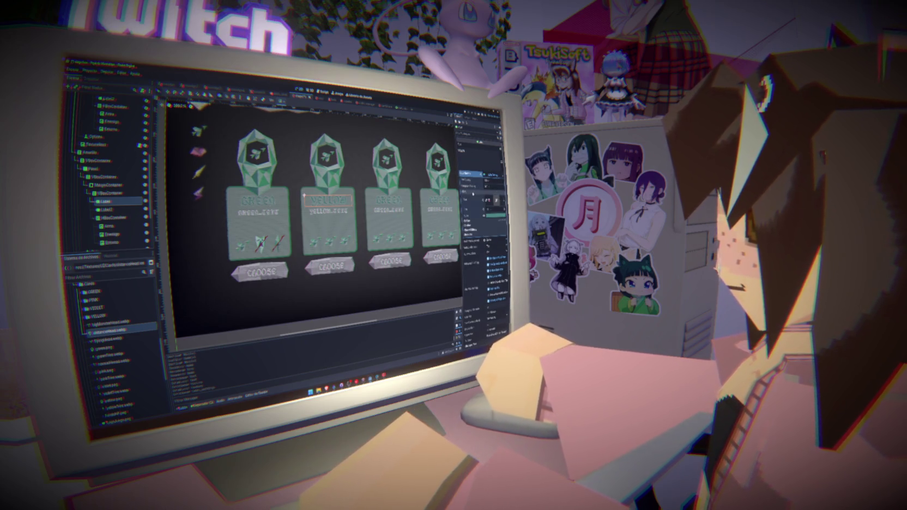
pyautogui.click(494, 215)
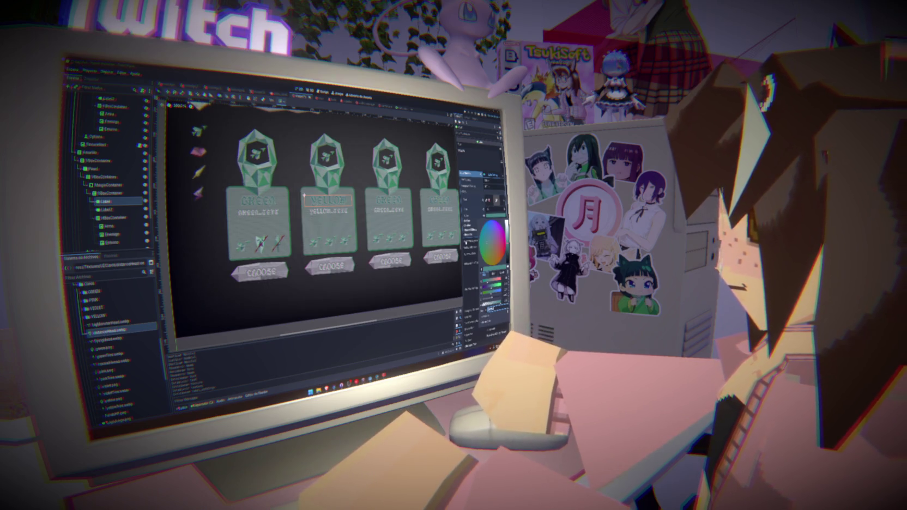
pyautogui.press('Escape')
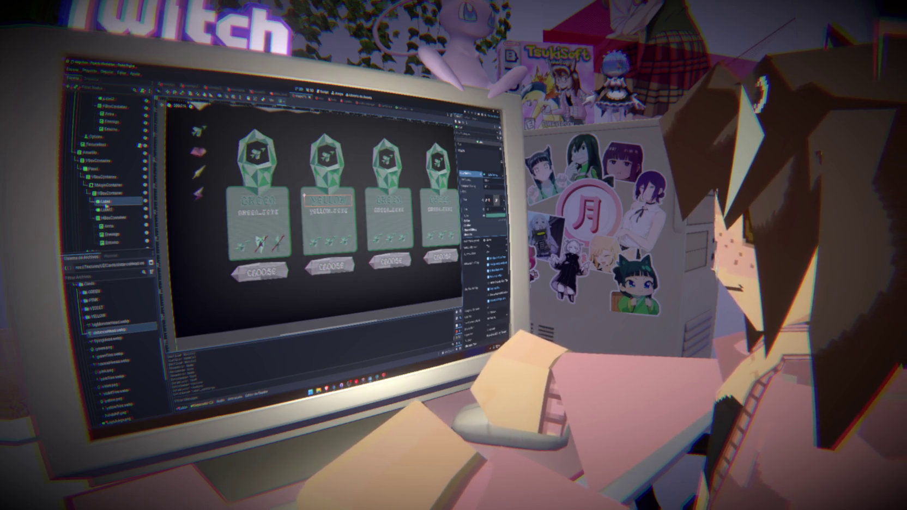
# Step: Select the second card's crystal TextureRect and remove its green crystal texture
pyautogui.click(105, 186)
pyautogui.click(91, 193)
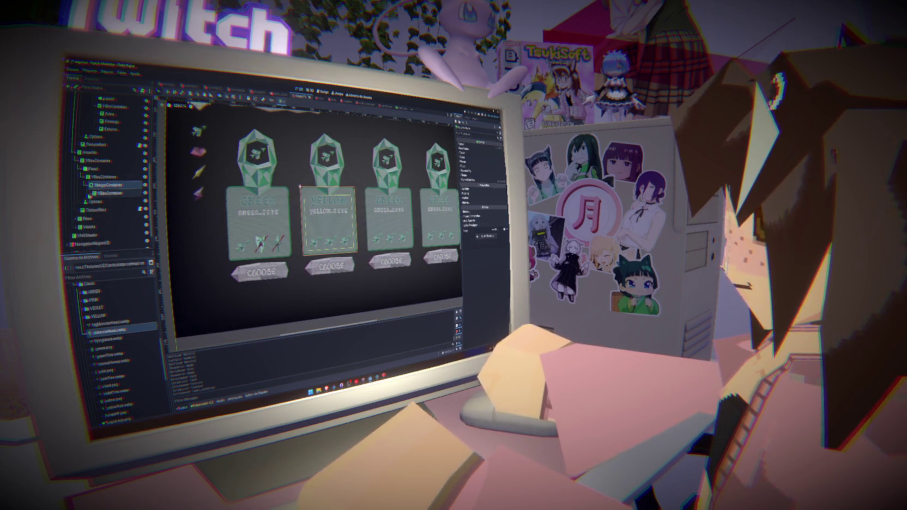
pyautogui.click(87, 185)
pyautogui.click(97, 201)
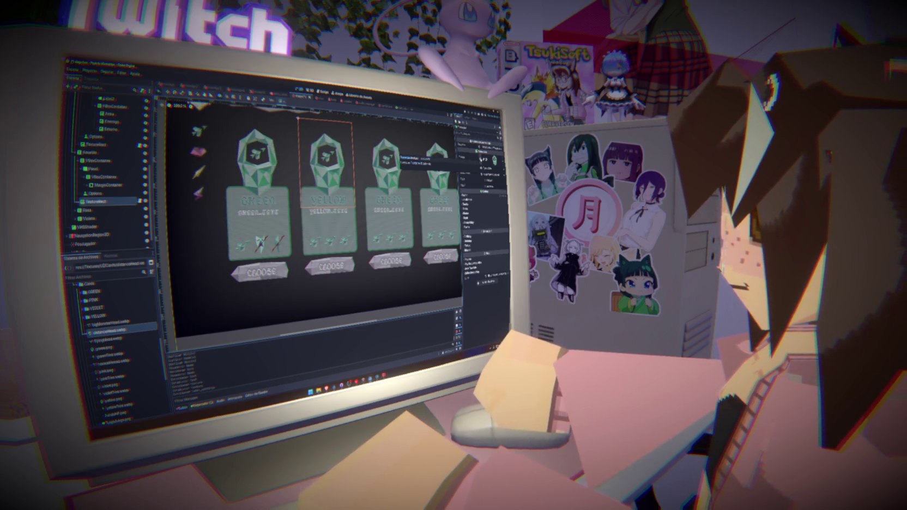
pyautogui.hotkey('ctrl', 'z')
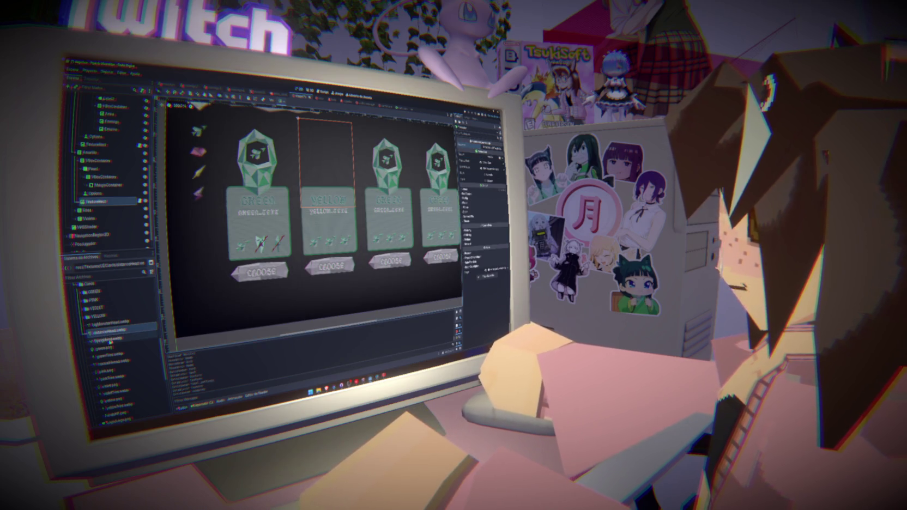
# Step: Assign yellowCard0001.png from the YELLOW folder as the second card's crystal image
pyautogui.click(88, 316)
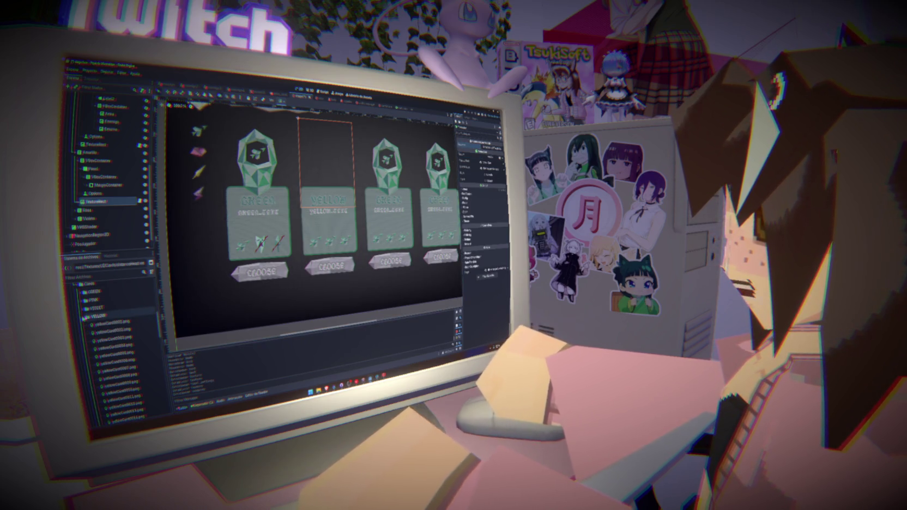
pyautogui.click(112, 323)
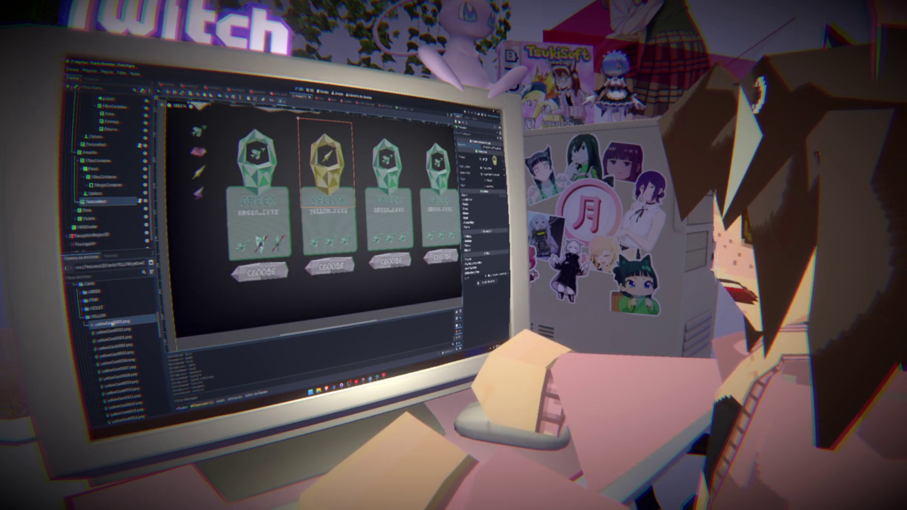
pyautogui.scroll(-5, 117, 330)
pyautogui.scroll(-5, 121, 337)
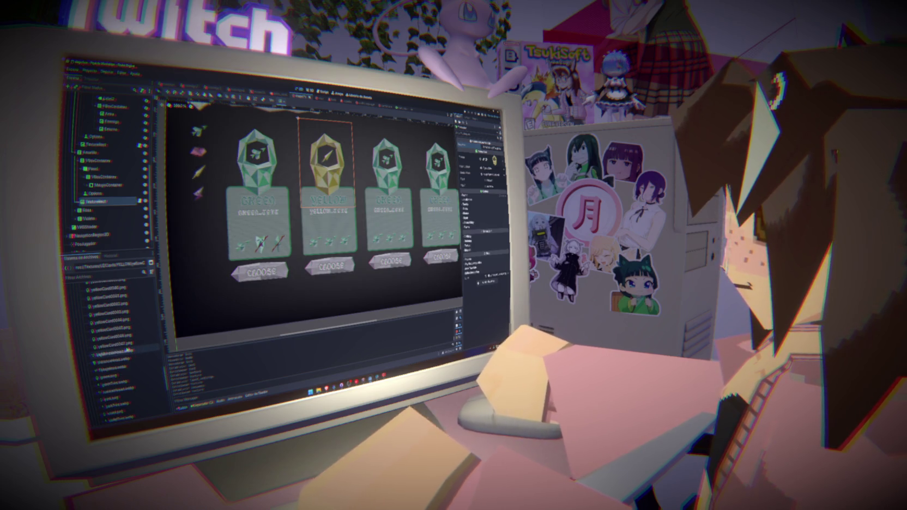
pyautogui.keyDown('shift'); pyautogui.click(121, 338); pyautogui.keyUp('shift')
pyautogui.moveTo(121, 338); pyautogui.dragTo(493, 159)
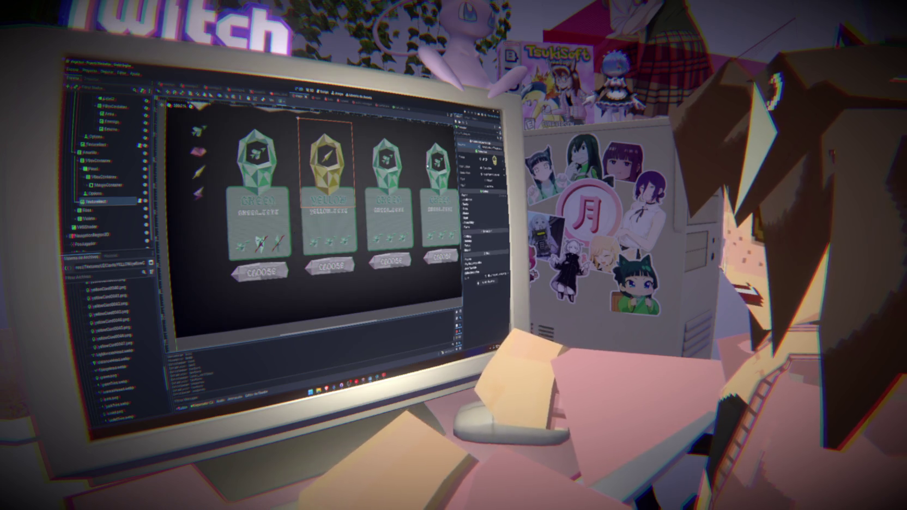
pyautogui.scroll(10, 90, 323)
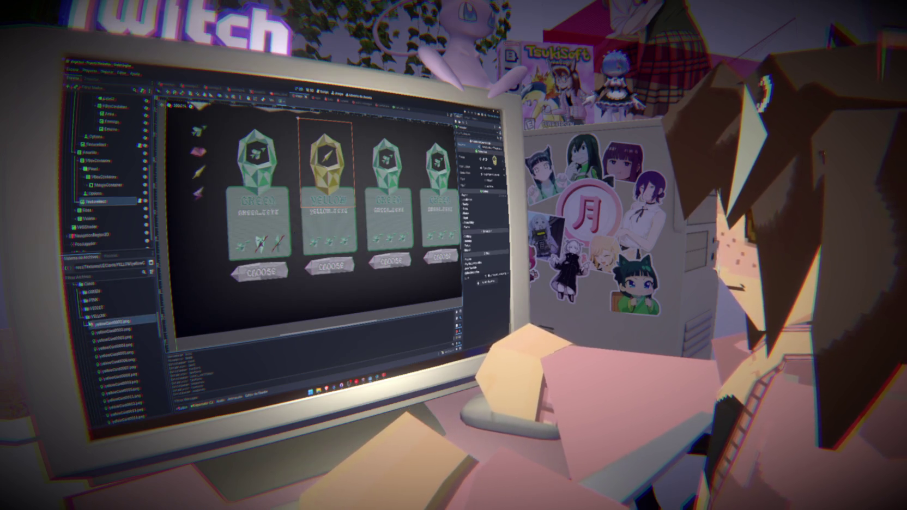
pyautogui.click(87, 316)
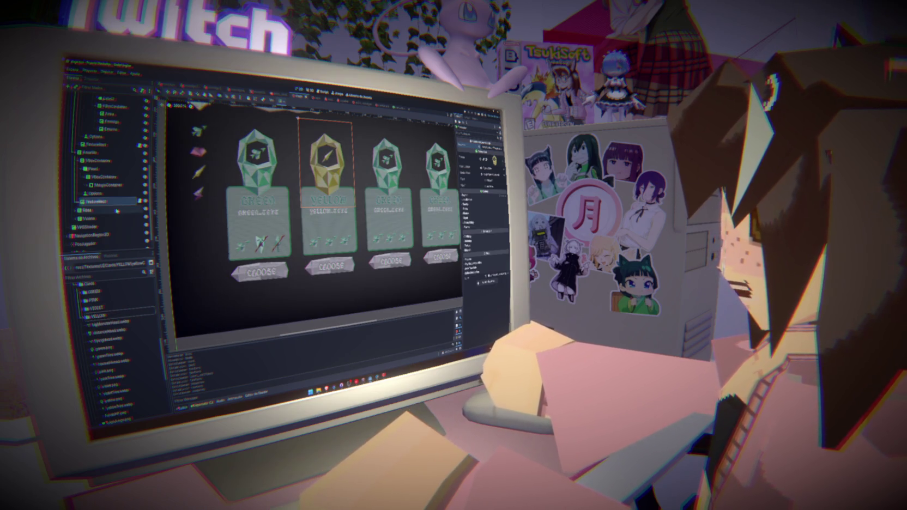
# Step: Inspect the yellow card's margin container and its theme override margin constants
pyautogui.click(107, 193)
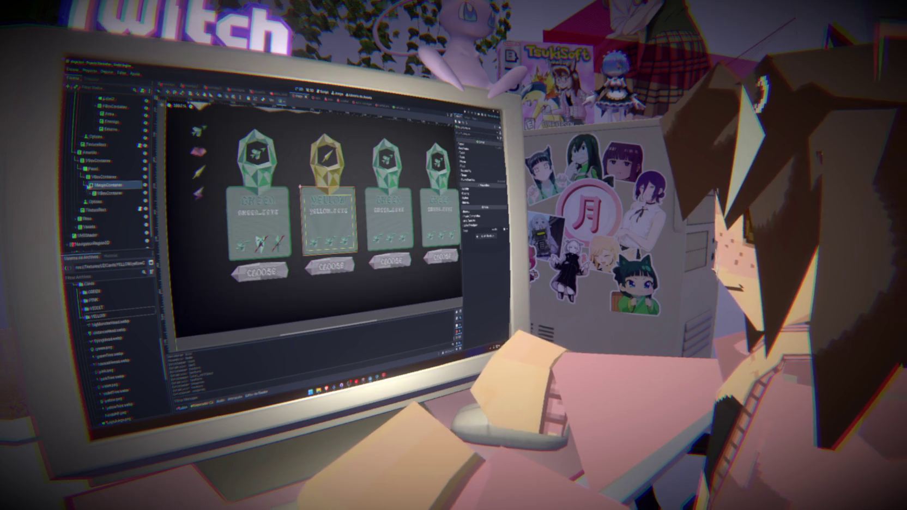
pyautogui.click(101, 184)
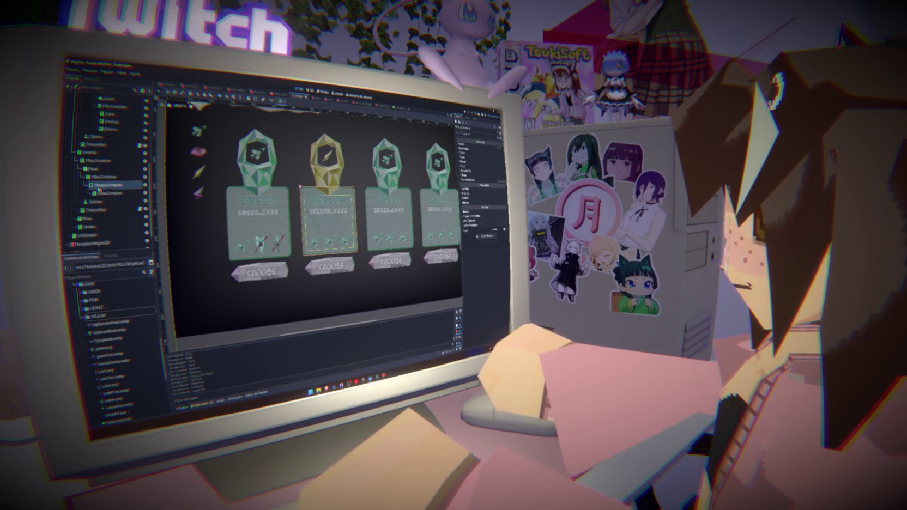
pyautogui.click(476, 177)
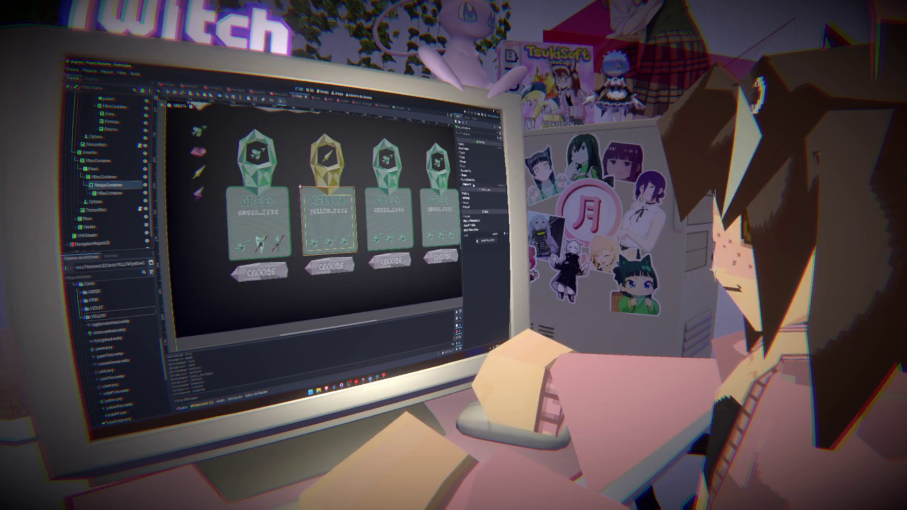
pyautogui.click(470, 186)
pyautogui.click(93, 193)
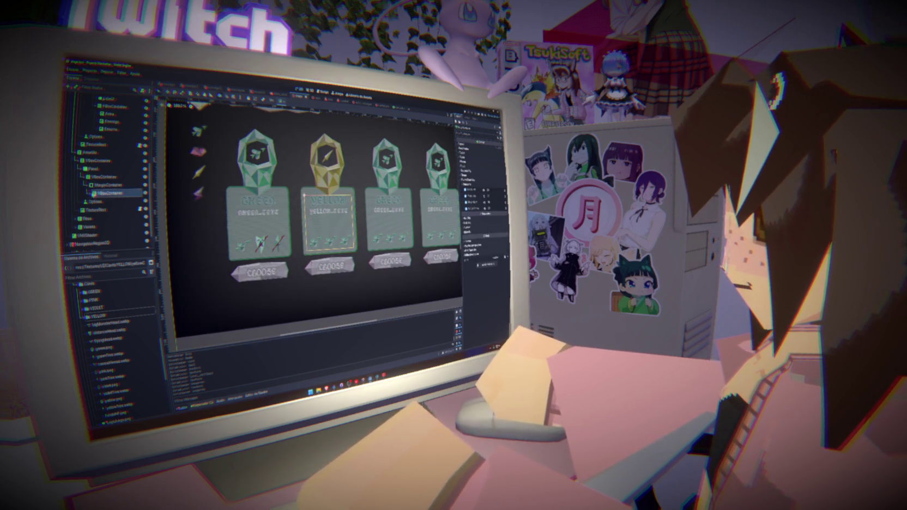
pyautogui.scroll(-2, 109, 223)
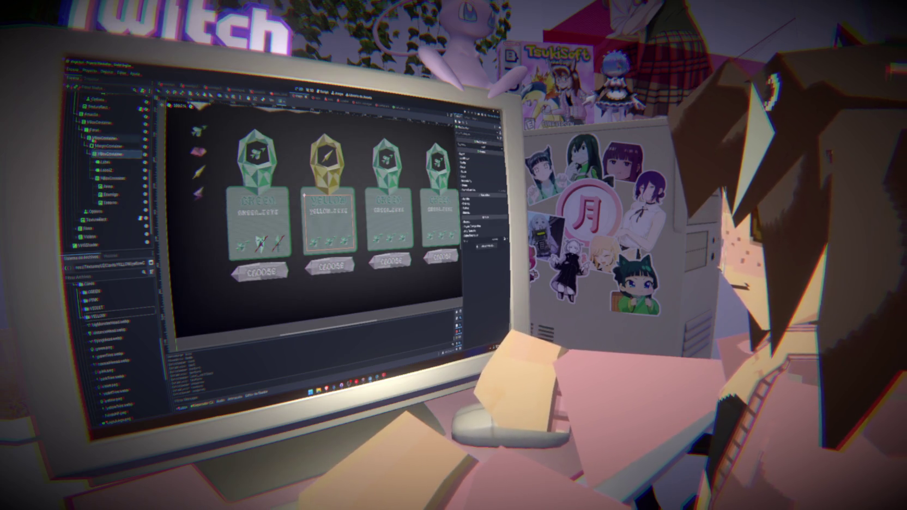
# Step: Set the yellow card panel's StyleBox bg_color to a pale yellow
pyautogui.click(96, 130)
pyautogui.click(474, 187)
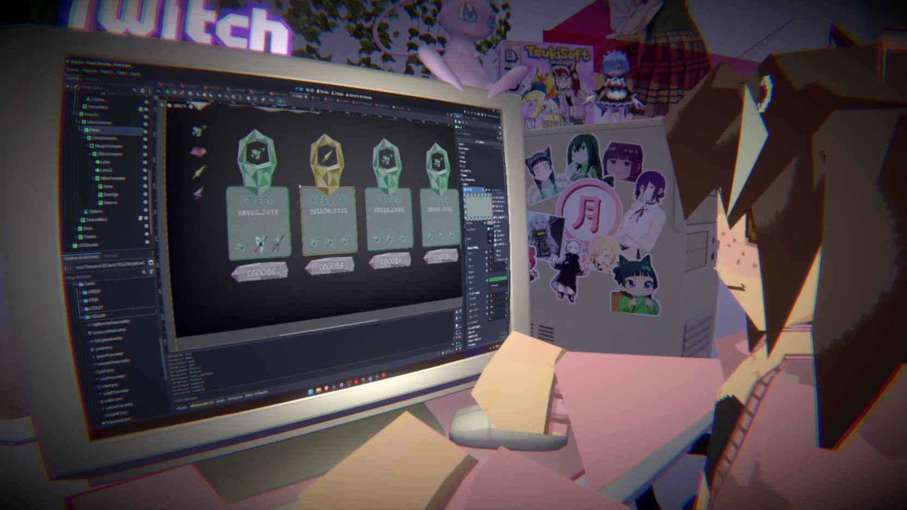
pyautogui.click(494, 224)
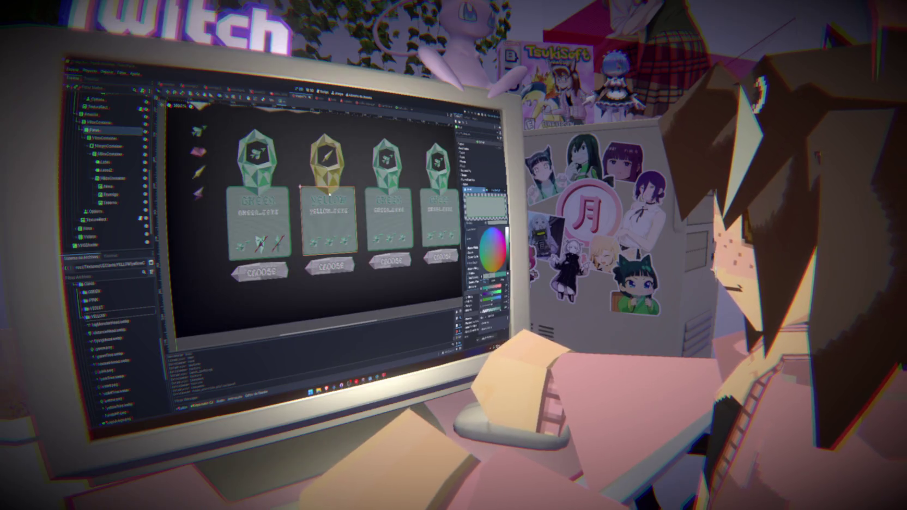
pyautogui.click(493, 252)
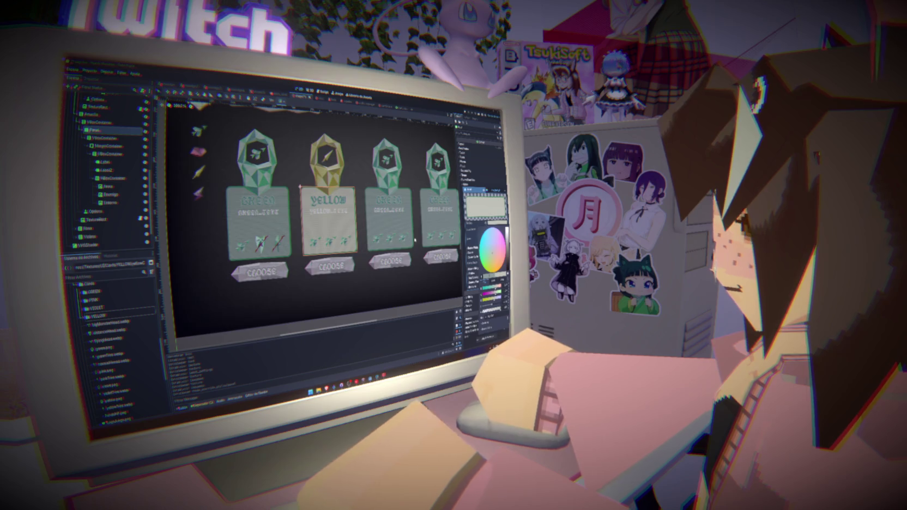
pyautogui.click(492, 251)
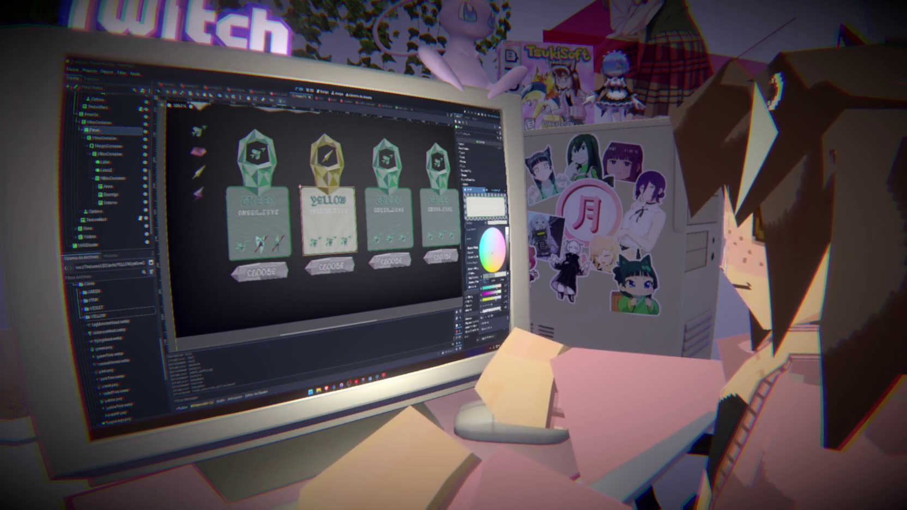
pyautogui.moveTo(492, 252); pyautogui.dragTo(490, 257)
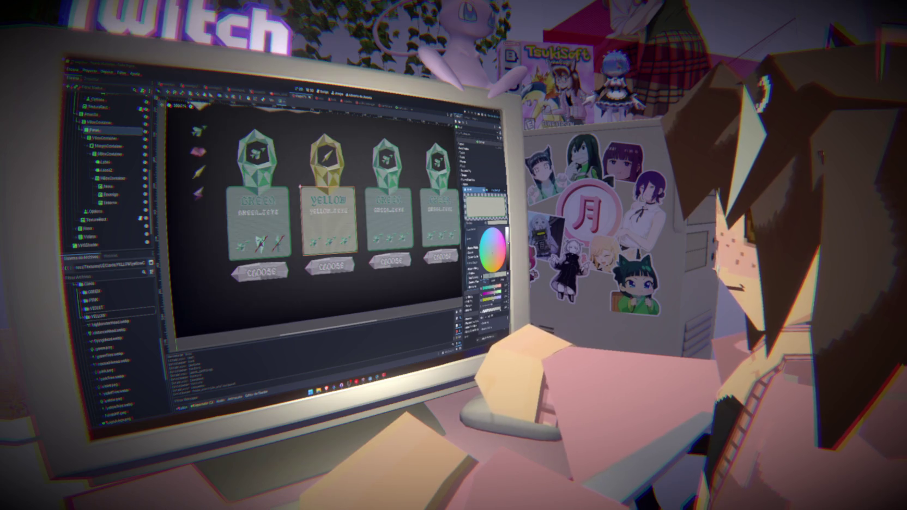
pyautogui.press('Escape')
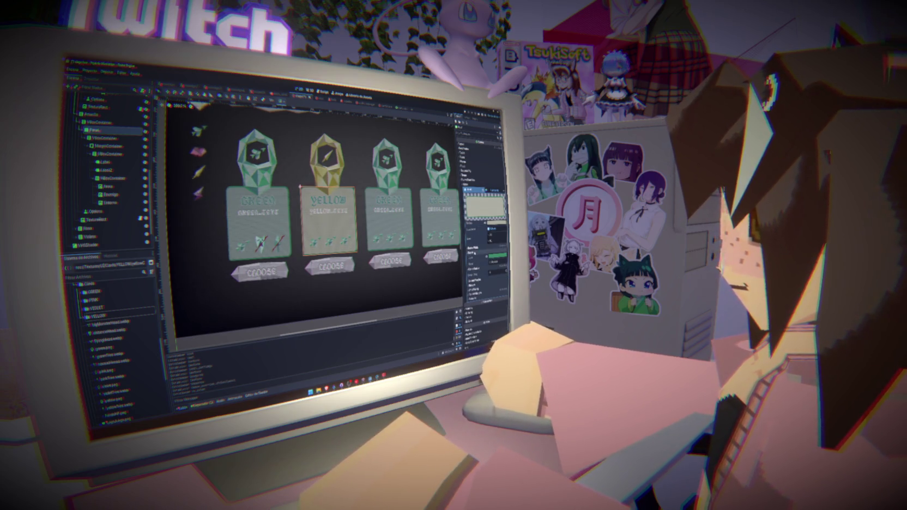
# Step: Change the panel's border_color from green to yellow
pyautogui.click(485, 206)
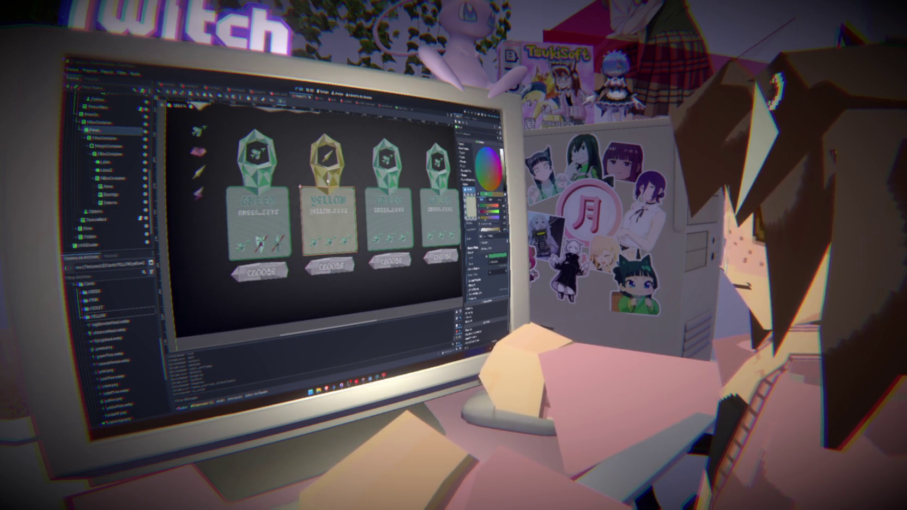
pyautogui.click(326, 178)
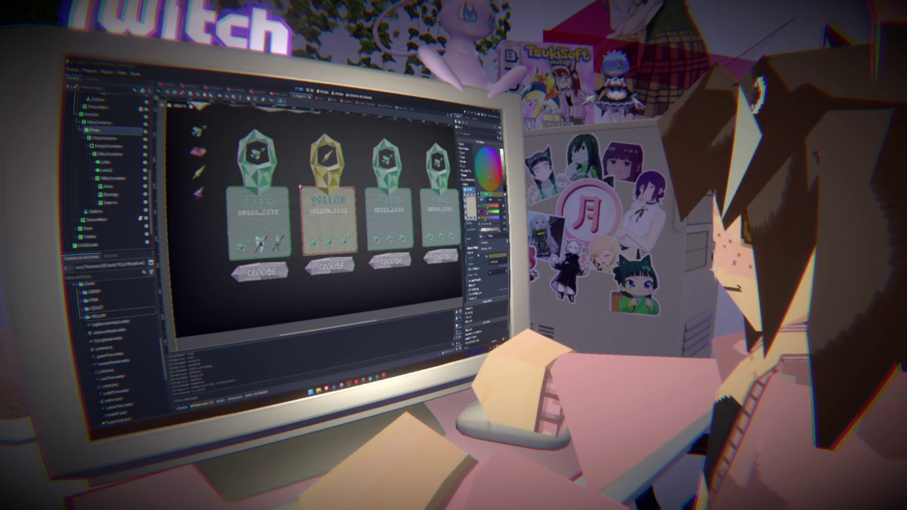
pyautogui.click(115, 186)
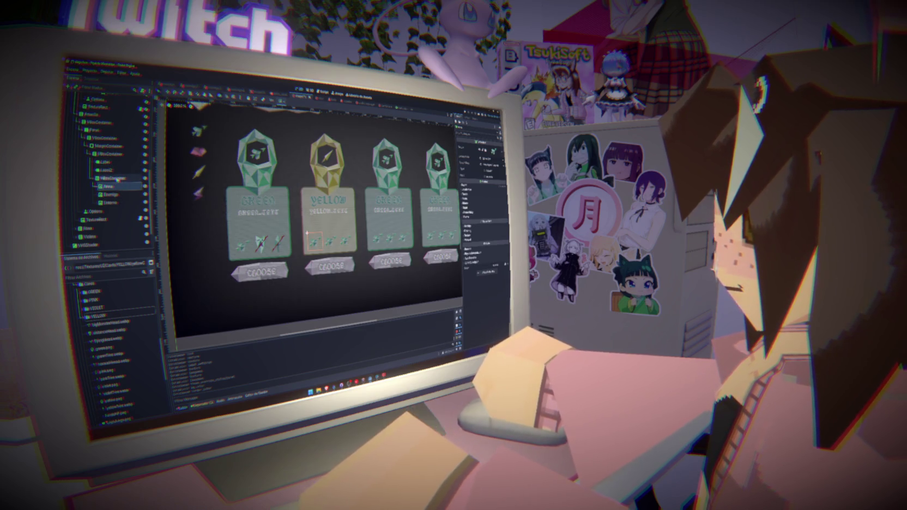
pyautogui.click(117, 195)
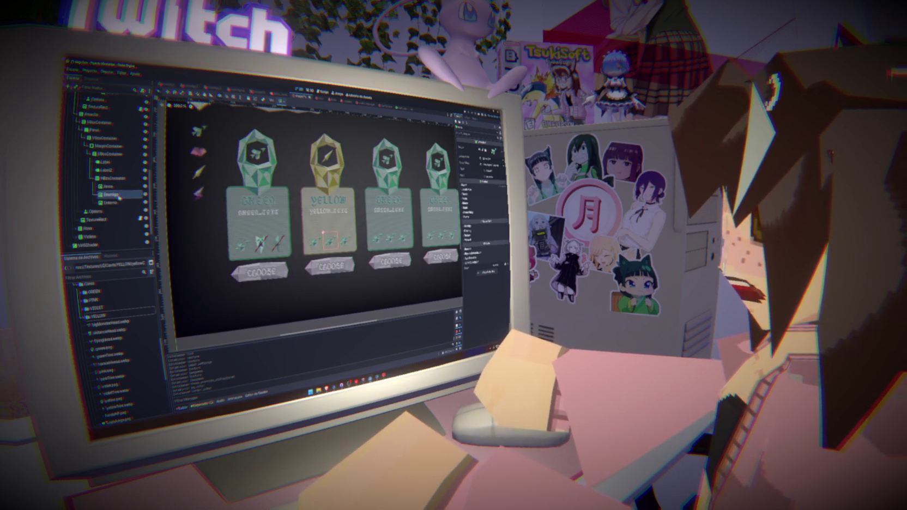
pyautogui.click(106, 162)
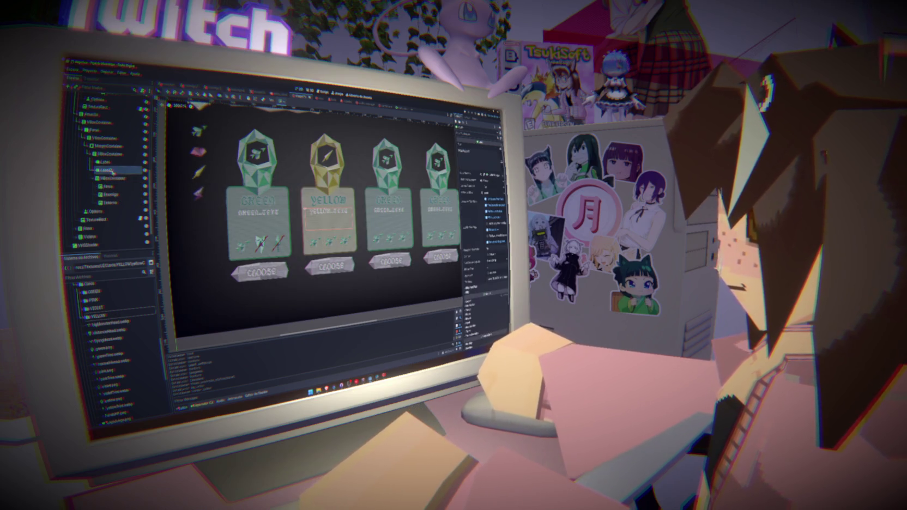
pyautogui.click(103, 155)
pyautogui.click(101, 138)
pyautogui.click(95, 130)
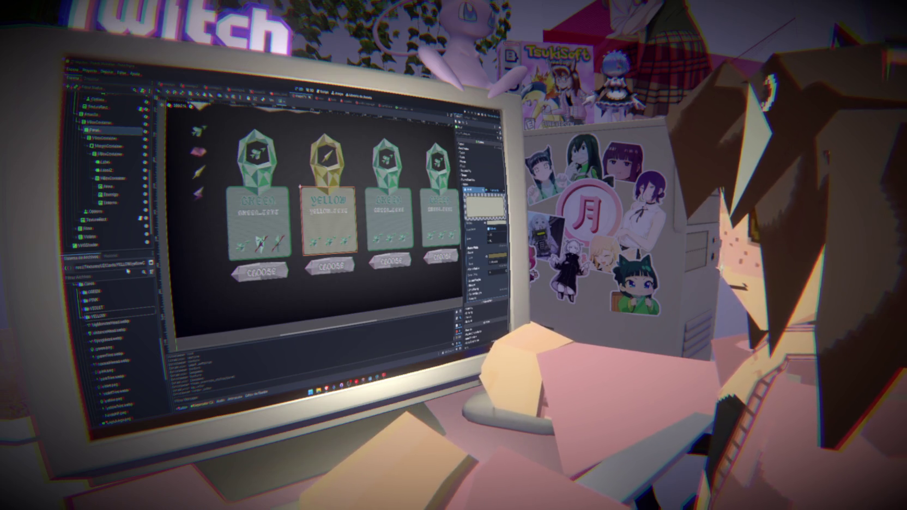
# Step: Set the green card's Arma icon to the UI_GreenCross image
pyautogui.scroll(-3, 109, 163)
pyautogui.click(109, 132)
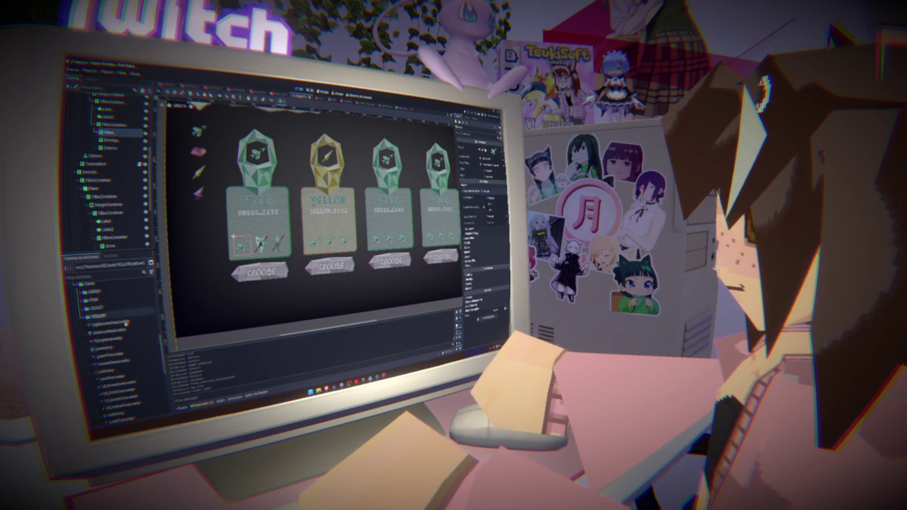
pyautogui.moveTo(109, 382); pyautogui.dragTo(112, 133)
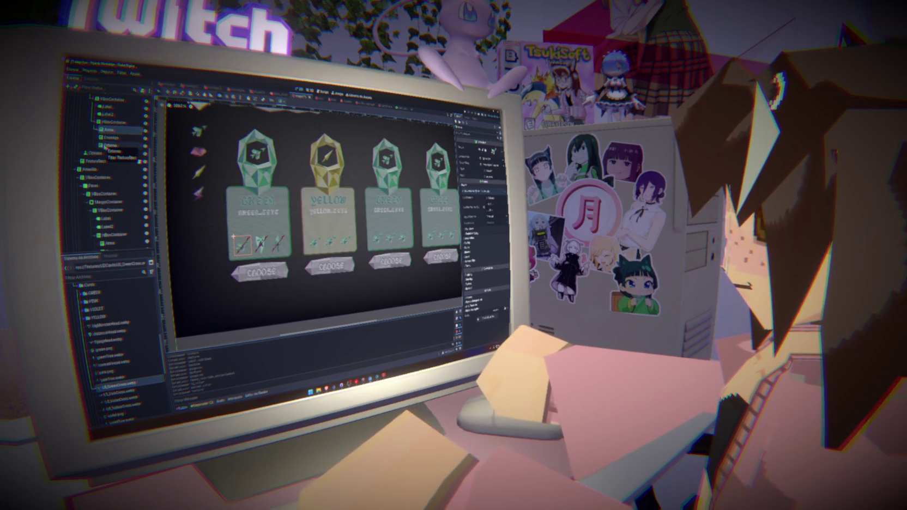
# Step: Put UI_YellowCross.webp on the yellow card's Arma icon
pyautogui.scroll(-3, 216, 248)
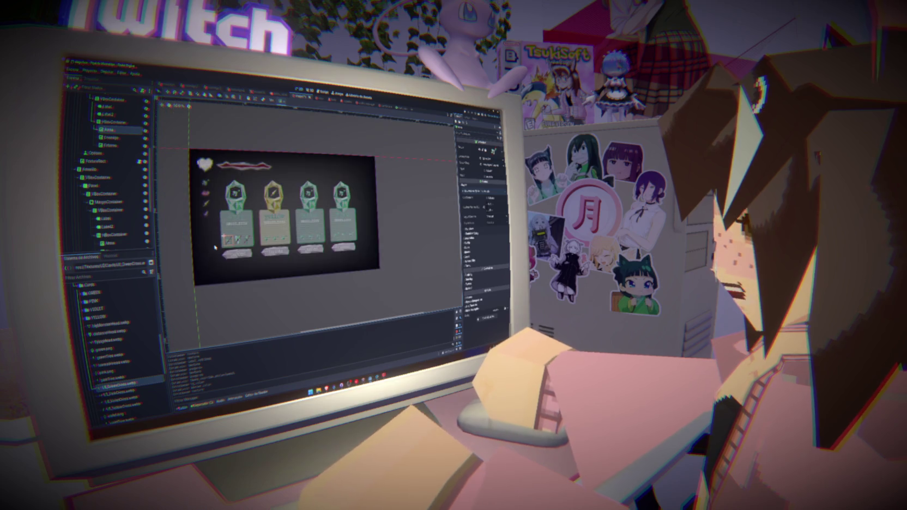
pyautogui.scroll(2, 201, 236)
pyautogui.scroll(-2, 200, 236)
pyautogui.hscroll(-2, 201, 236)
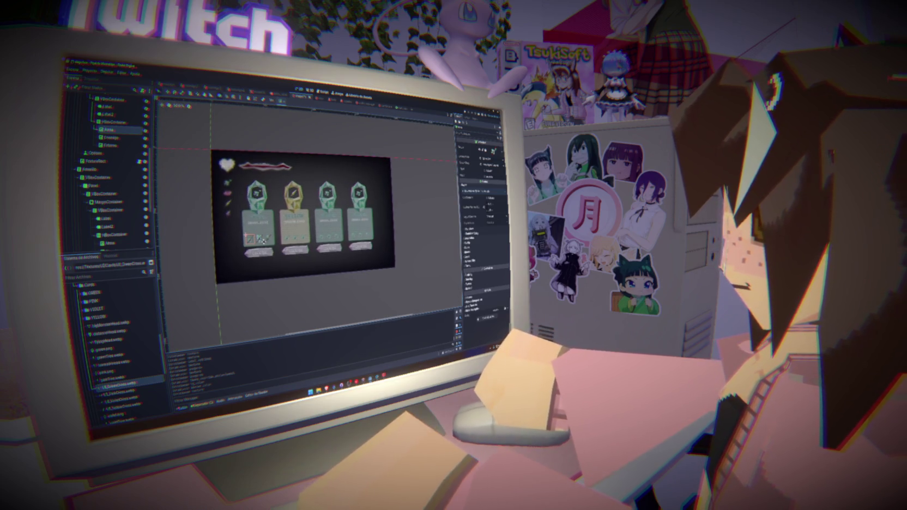
pyautogui.scroll(3, 256, 240)
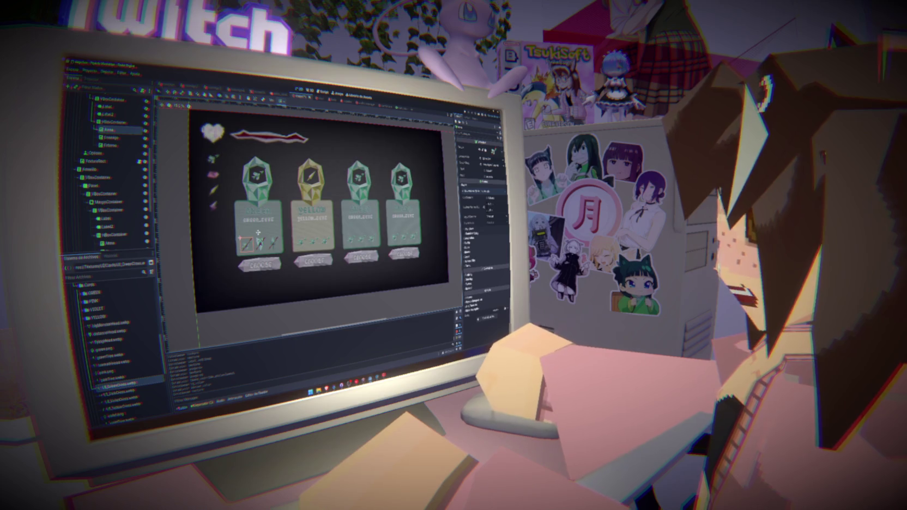
pyautogui.scroll(-2, 109, 169)
pyautogui.click(124, 197)
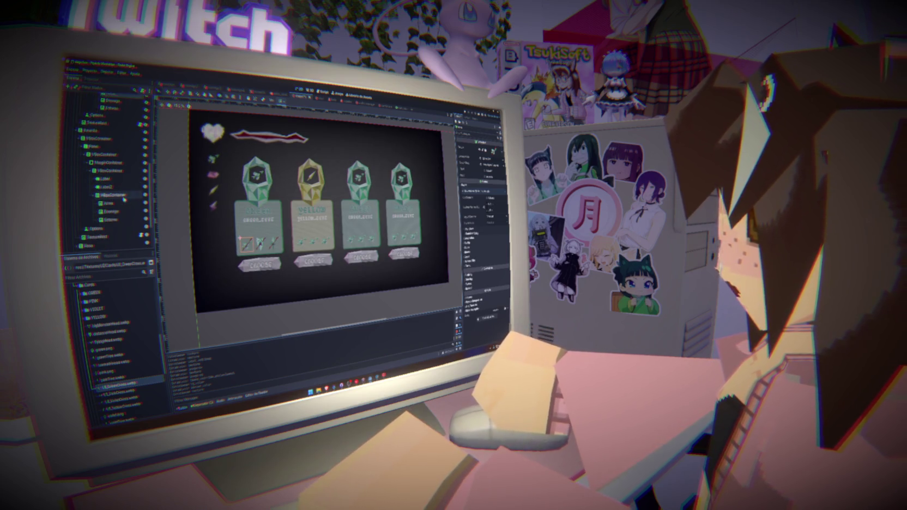
pyautogui.click(106, 186)
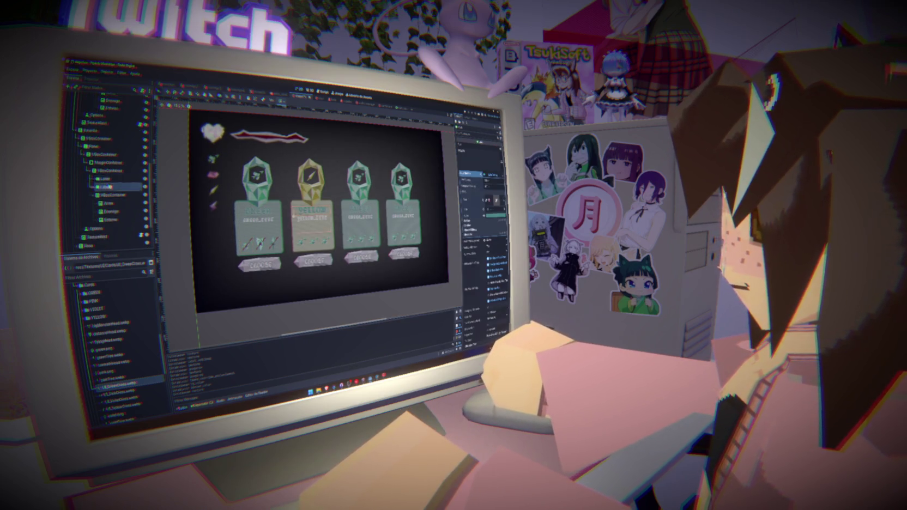
pyautogui.click(112, 204)
pyautogui.click(112, 211)
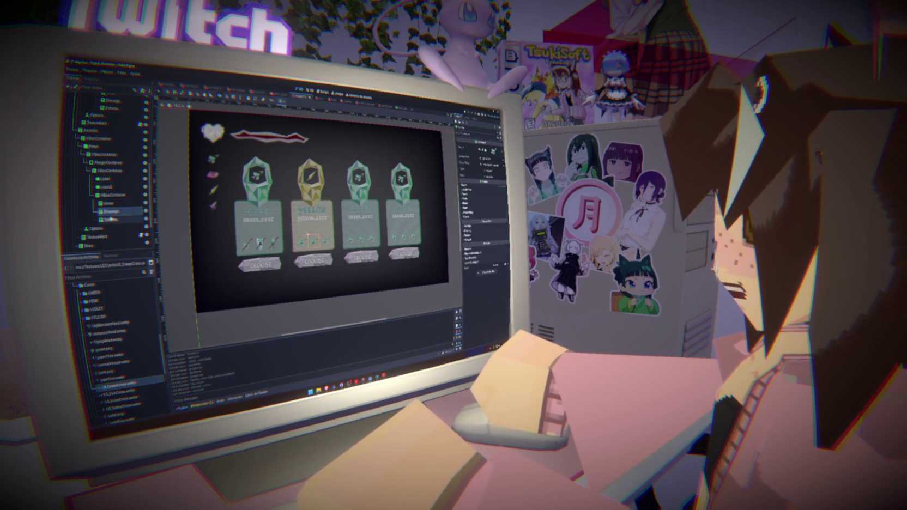
pyautogui.click(113, 219)
pyautogui.click(113, 203)
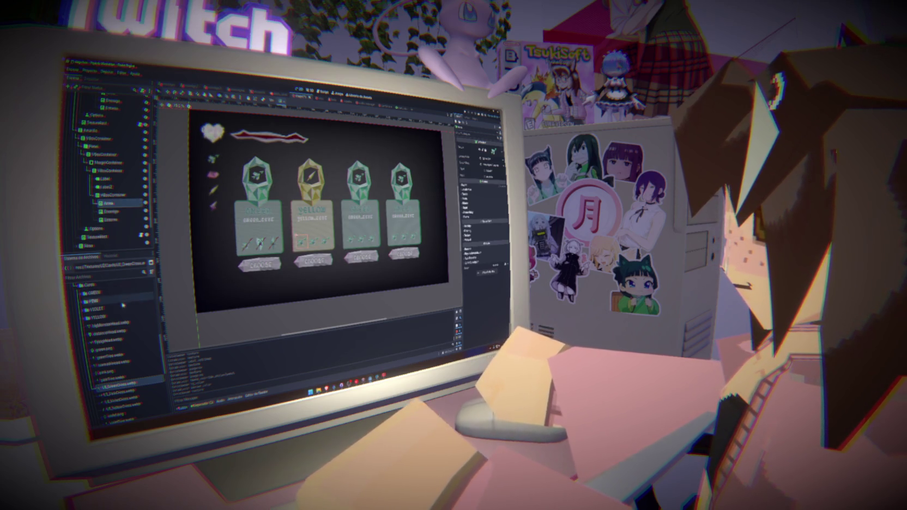
pyautogui.moveTo(123, 405); pyautogui.dragTo(112, 200)
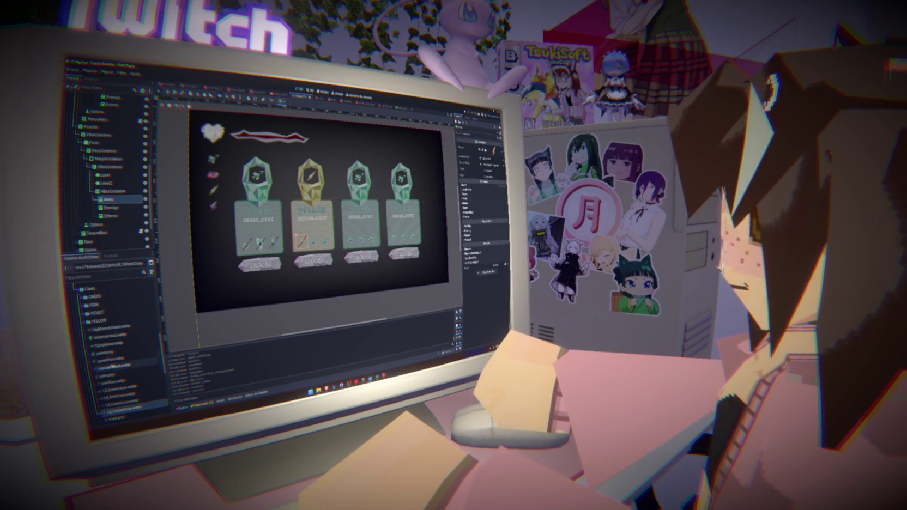
# Step: Set the yellow card's third icon to yellowTree.webp
pyautogui.moveTo(109, 329); pyautogui.dragTo(121, 205)
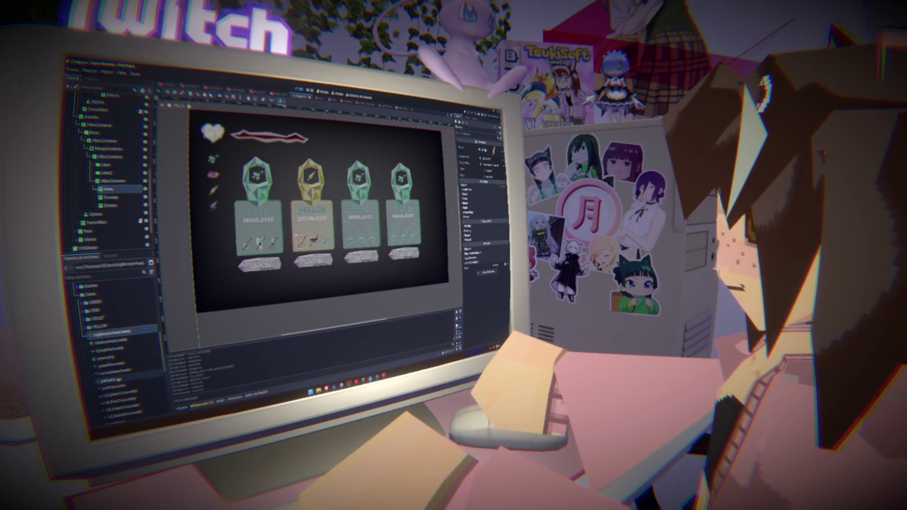
pyautogui.scroll(-3, 117, 377)
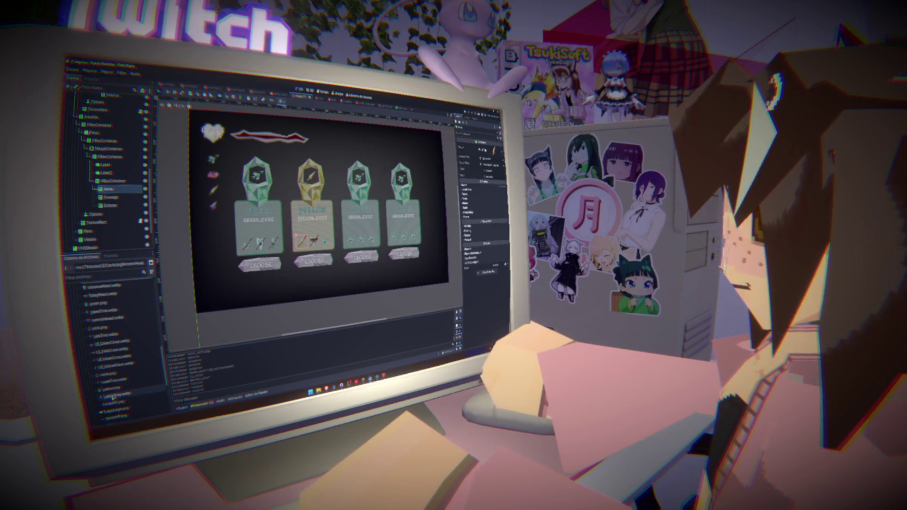
pyautogui.moveTo(111, 396); pyautogui.dragTo(118, 201)
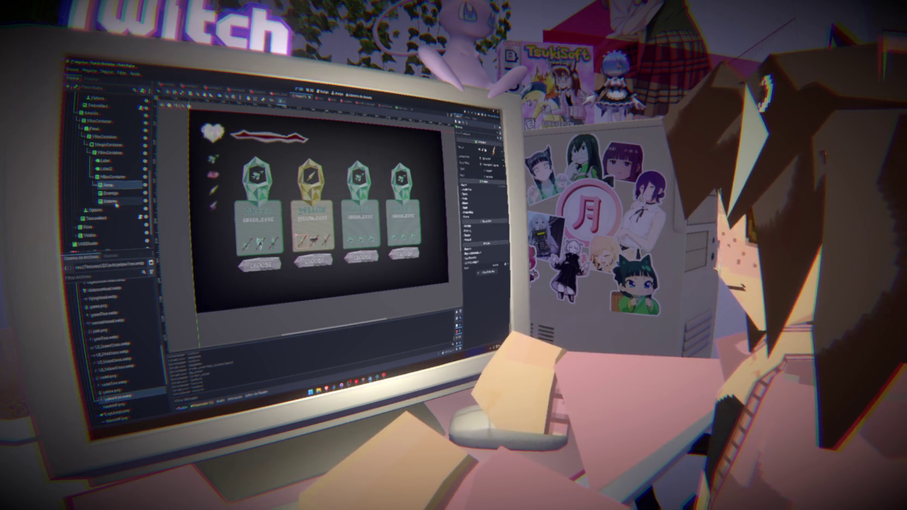
pyautogui.click(119, 313)
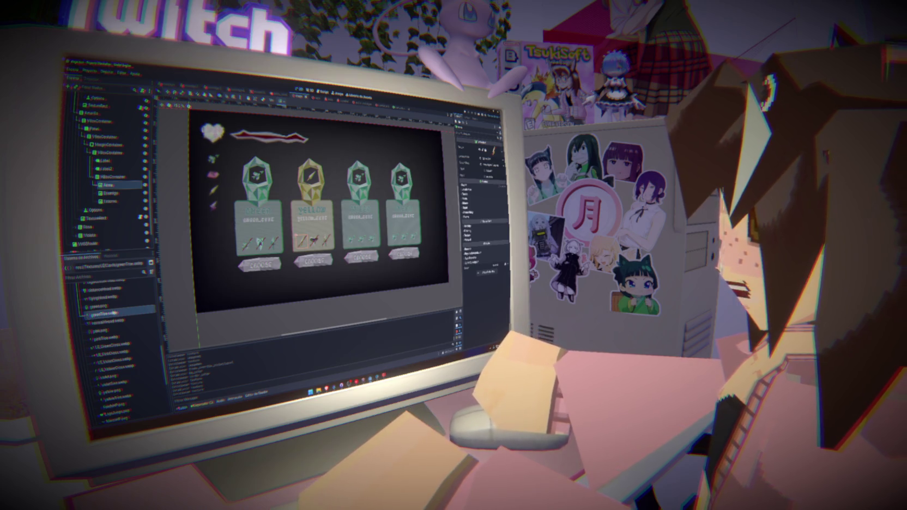
pyautogui.moveTo(111, 312)
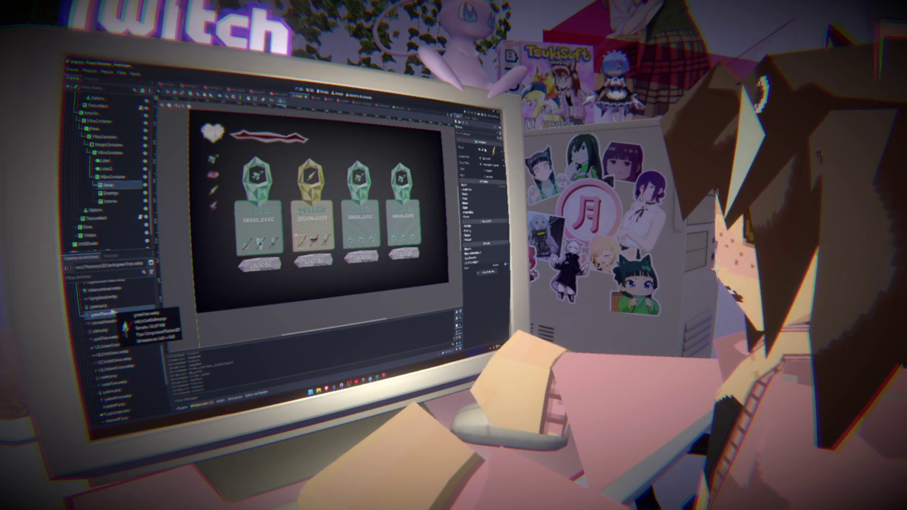
pyautogui.click(111, 312)
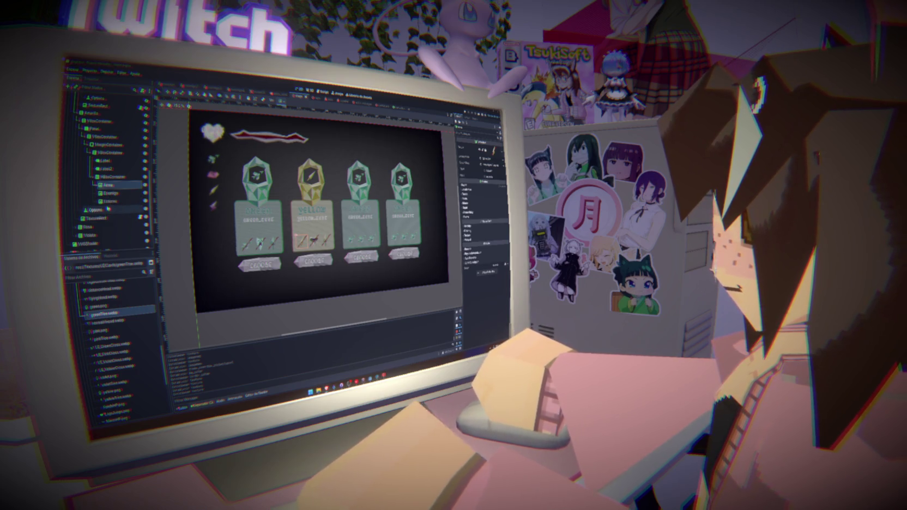
# Step: Tint the yellow card's CHOOSE button Modulate to beige-yellow
pyautogui.click(109, 209)
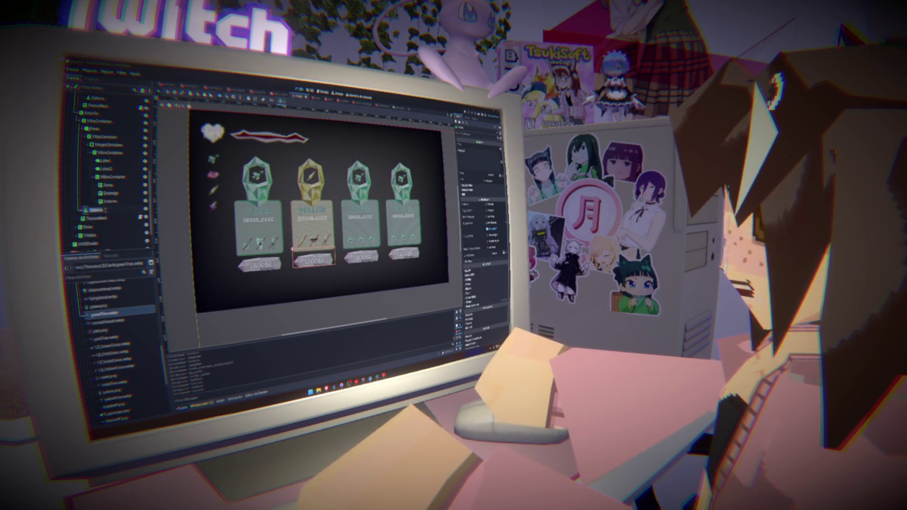
pyautogui.click(116, 210)
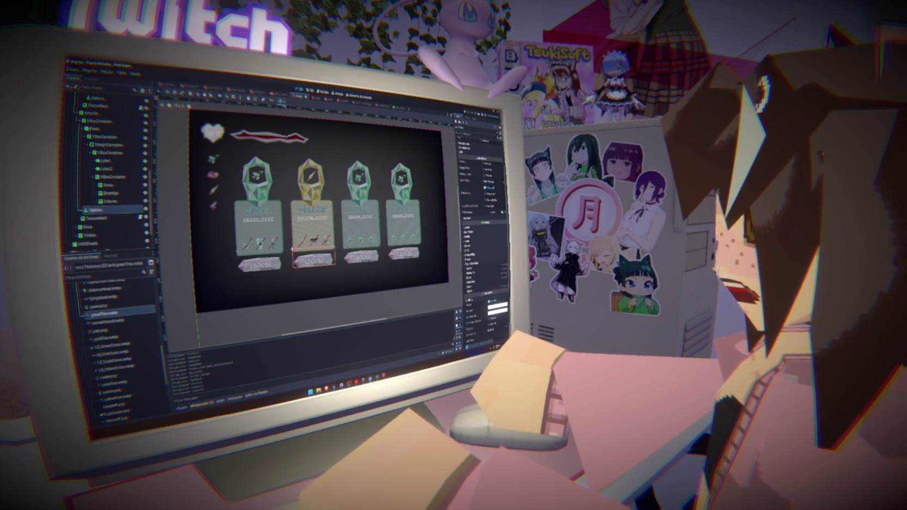
pyautogui.click(470, 299)
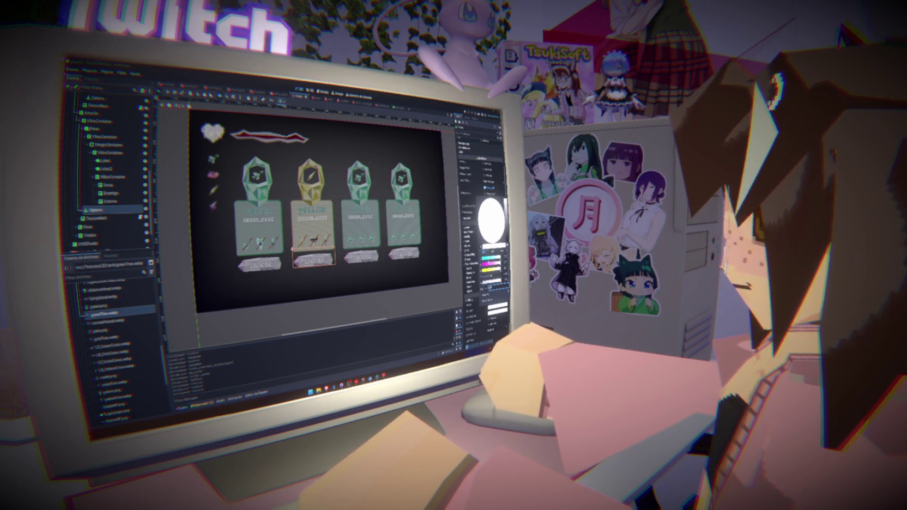
pyautogui.click(491, 221)
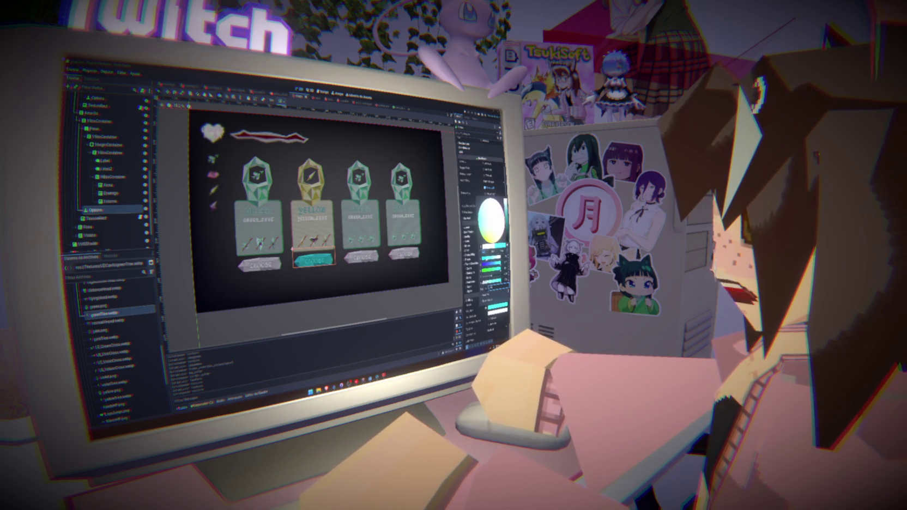
pyautogui.click(492, 260)
pyautogui.click(491, 218)
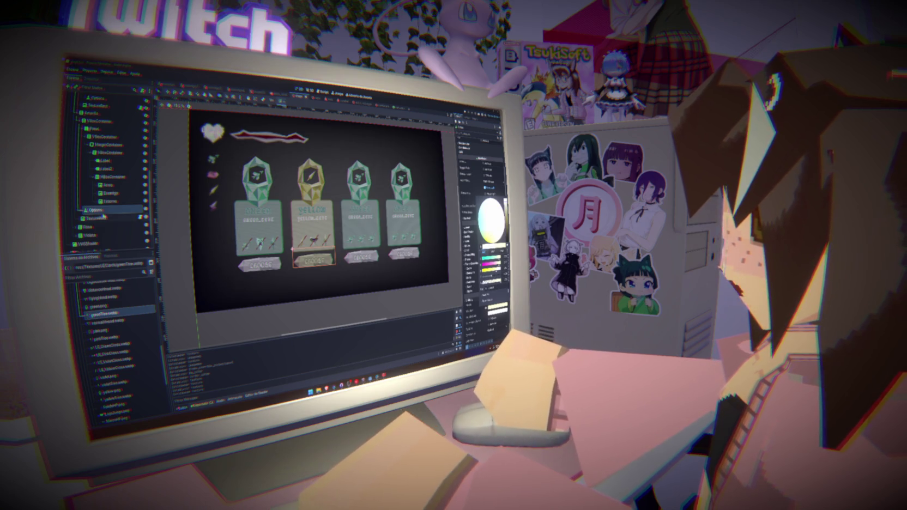
# Step: Tint the green card's CHOOSE button Modulate to a light green
pyautogui.click(101, 99)
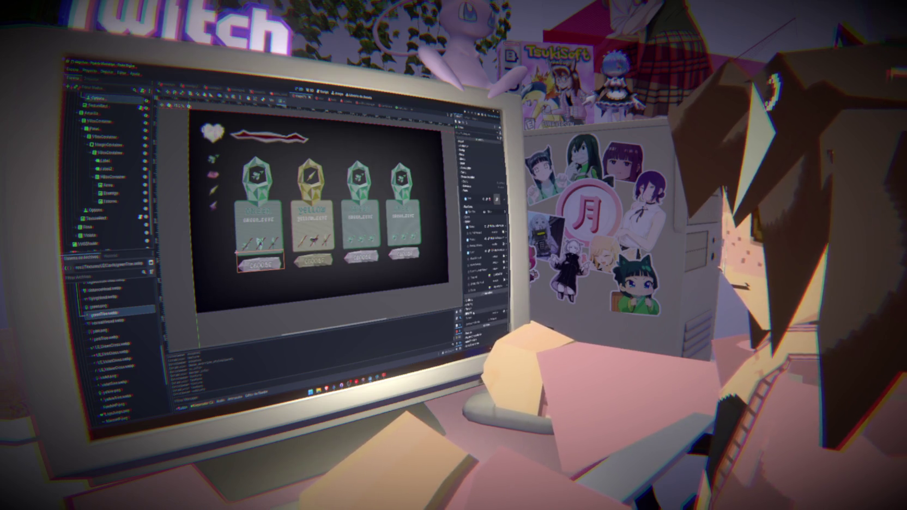
pyautogui.click(470, 301)
pyautogui.click(493, 285)
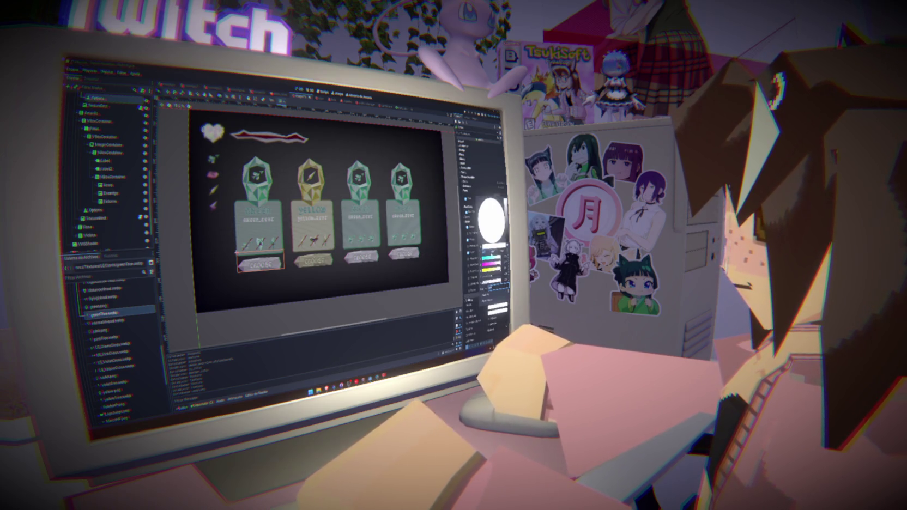
pyautogui.click(493, 253)
pyautogui.moveTo(492, 256); pyautogui.dragTo(493, 257)
pyautogui.click(494, 253)
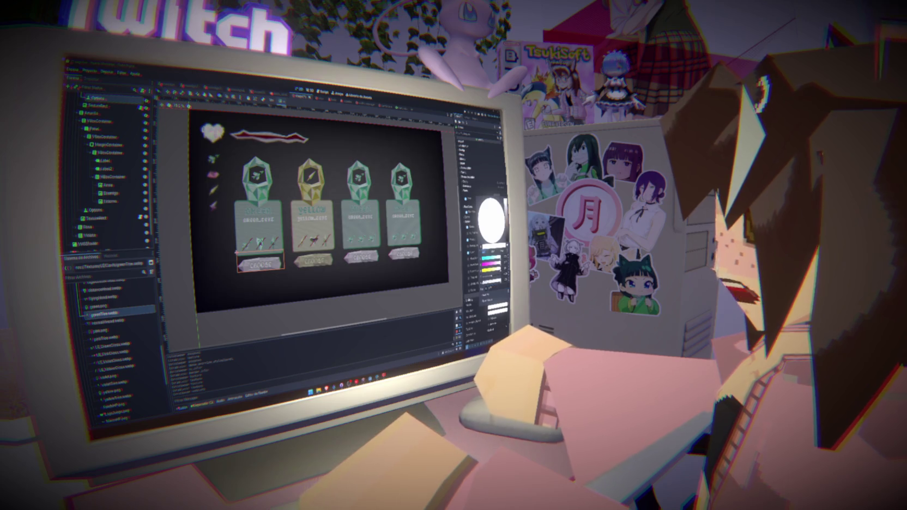
pyautogui.click(492, 256)
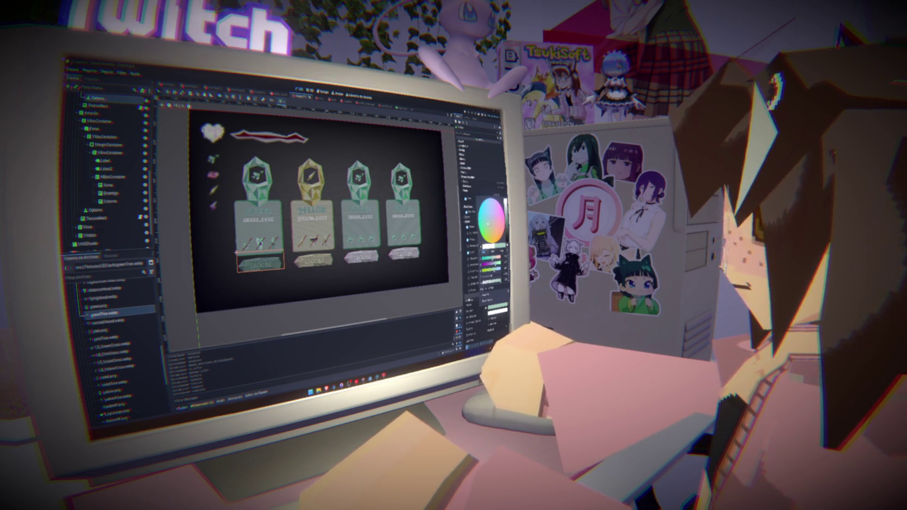
pyautogui.moveTo(489, 266); pyautogui.dragTo(499, 266)
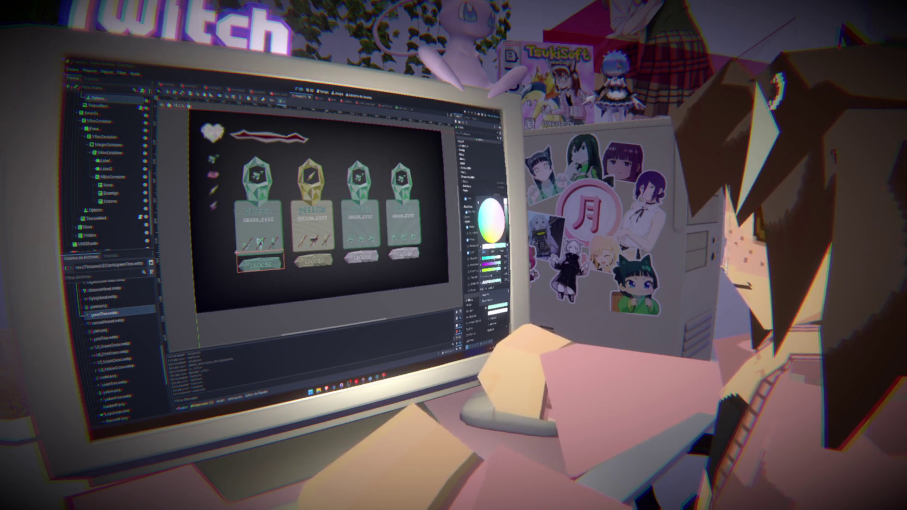
pyautogui.press('Escape')
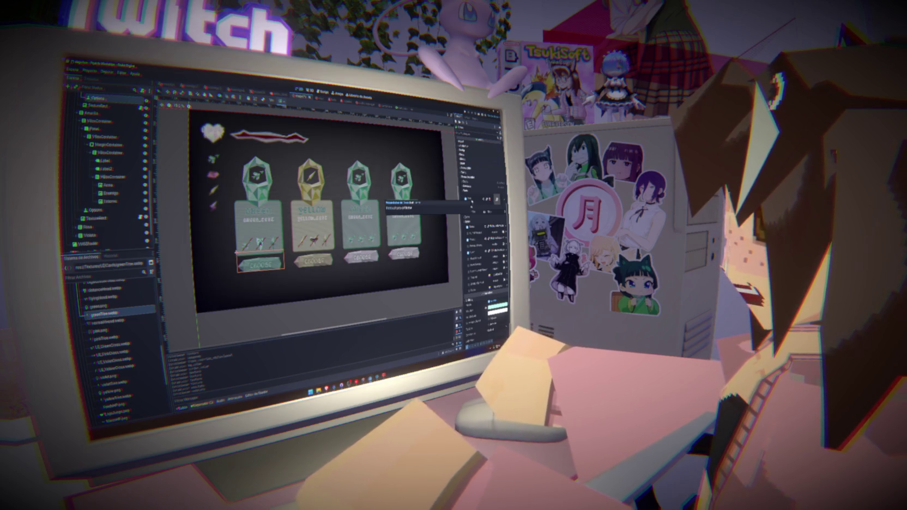
pyautogui.click(472, 221)
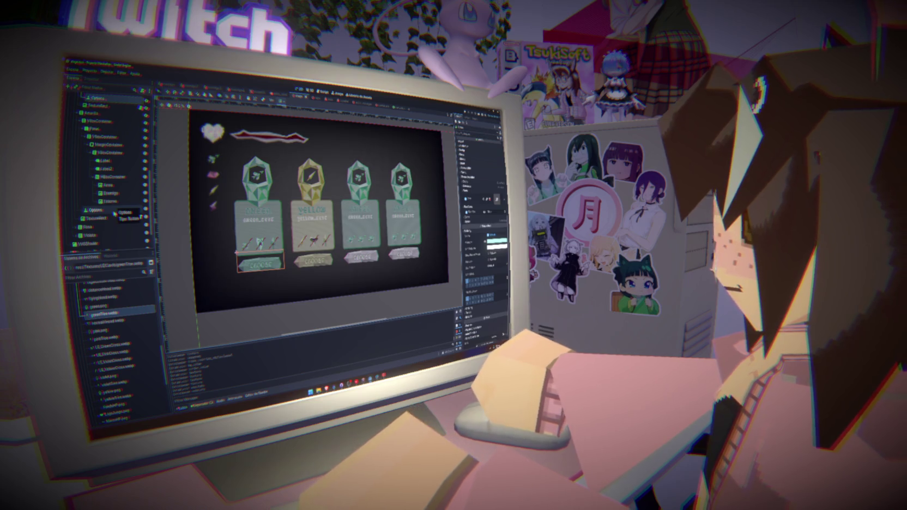
# Step: Select the Rosa card's gem TextureRect and clear its green texture
pyautogui.scroll(3, 74, 166)
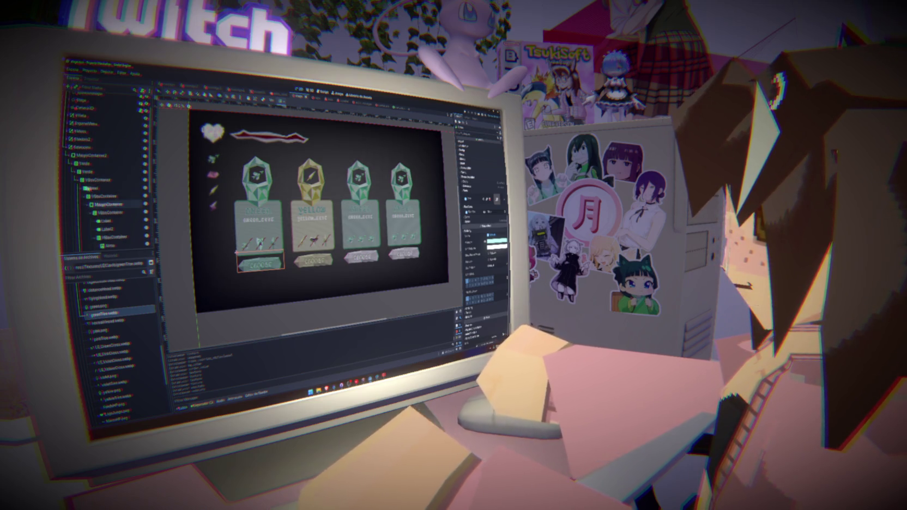
pyautogui.click(77, 171)
pyautogui.click(95, 196)
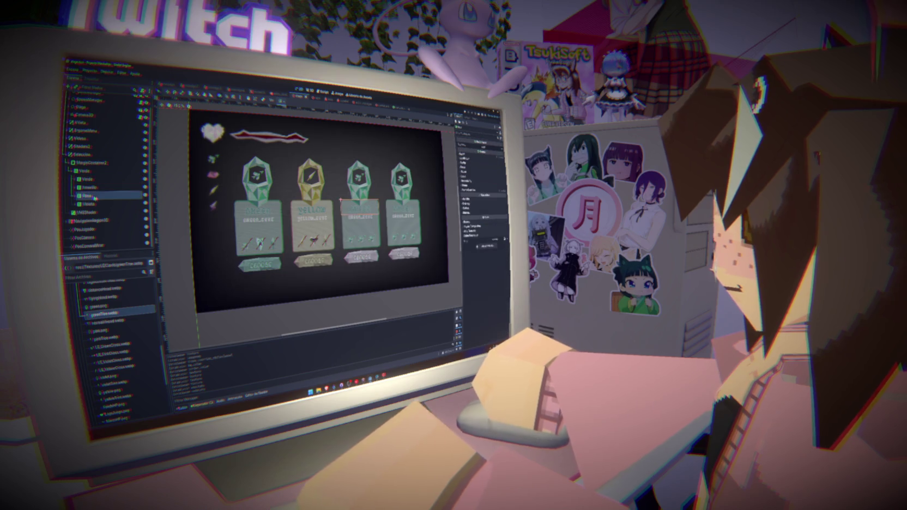
pyautogui.click(76, 196)
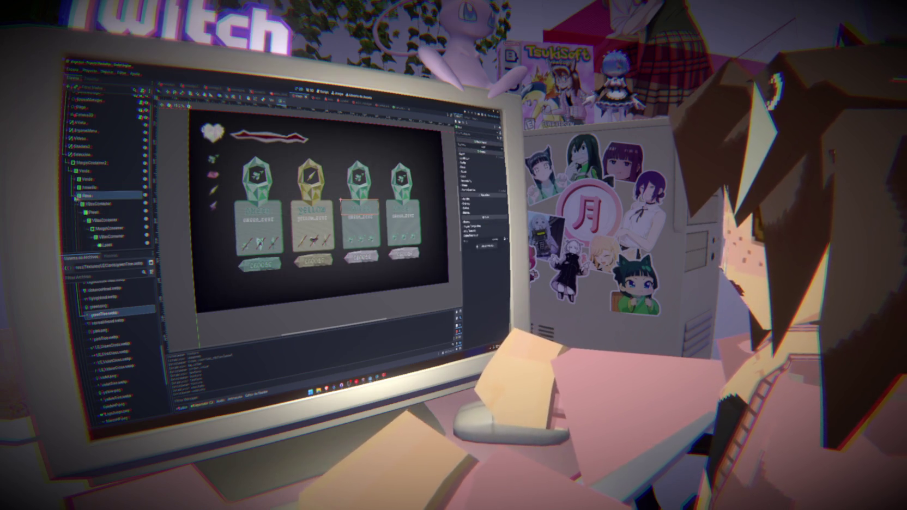
pyautogui.click(80, 204)
pyautogui.click(99, 212)
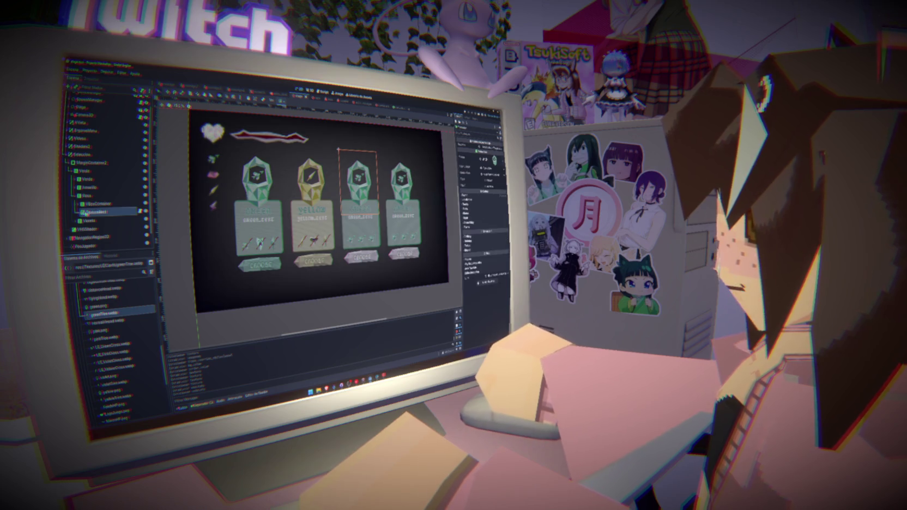
pyautogui.click(145, 211)
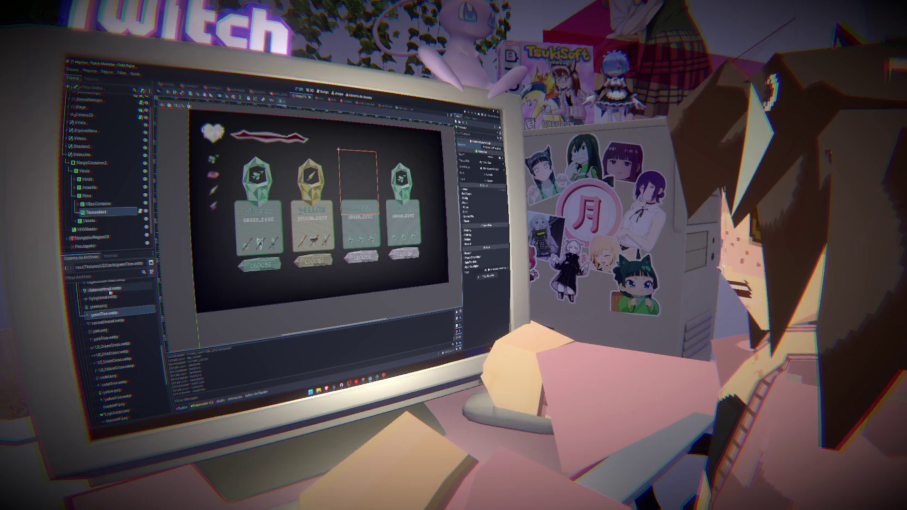
# Step: Assign a pinkFrames image from Textures/UI/Cards/PINK as the Rosa gem's texture
pyautogui.scroll(2, 112, 324)
pyautogui.scroll(5, 109, 327)
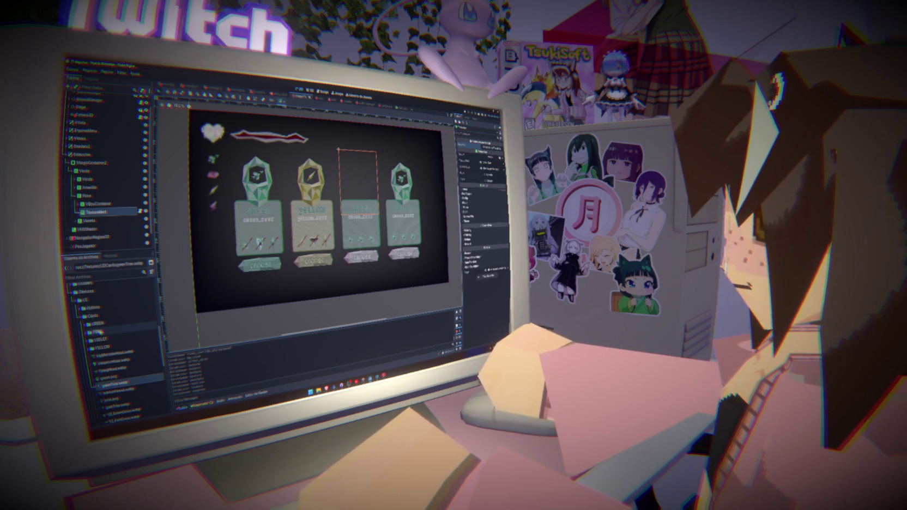
pyautogui.doubleClick(97, 332)
pyautogui.moveTo(112, 336); pyautogui.dragTo(490, 161)
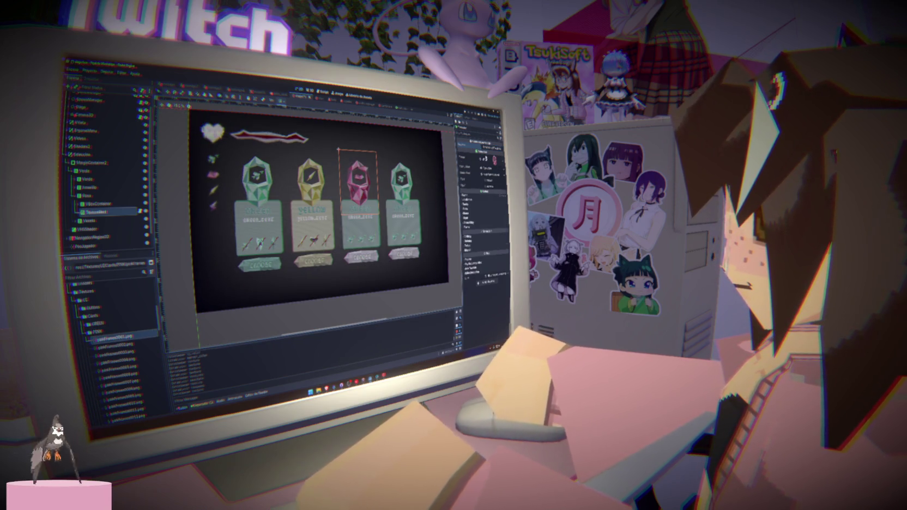
pyautogui.scroll(-12, 112, 336)
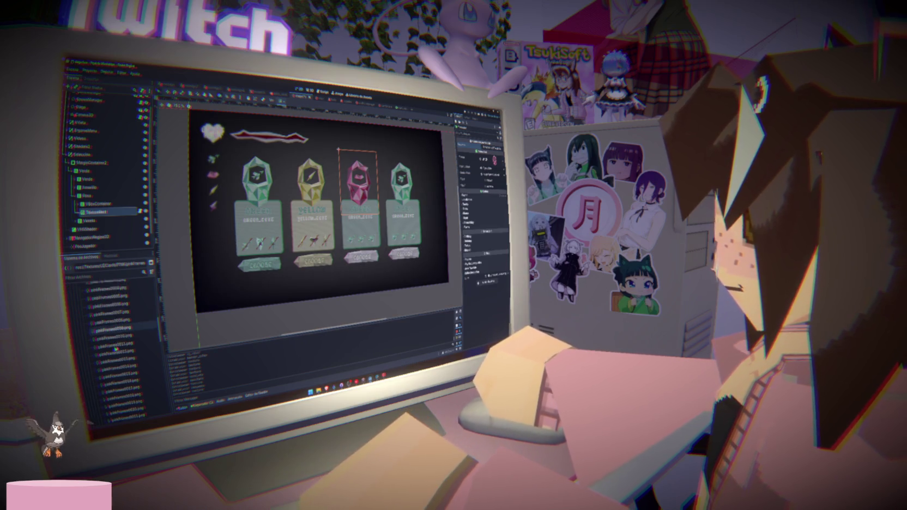
pyautogui.click(111, 340)
pyautogui.keyDown('shift'); pyautogui.click(109, 285); pyautogui.keyUp('shift')
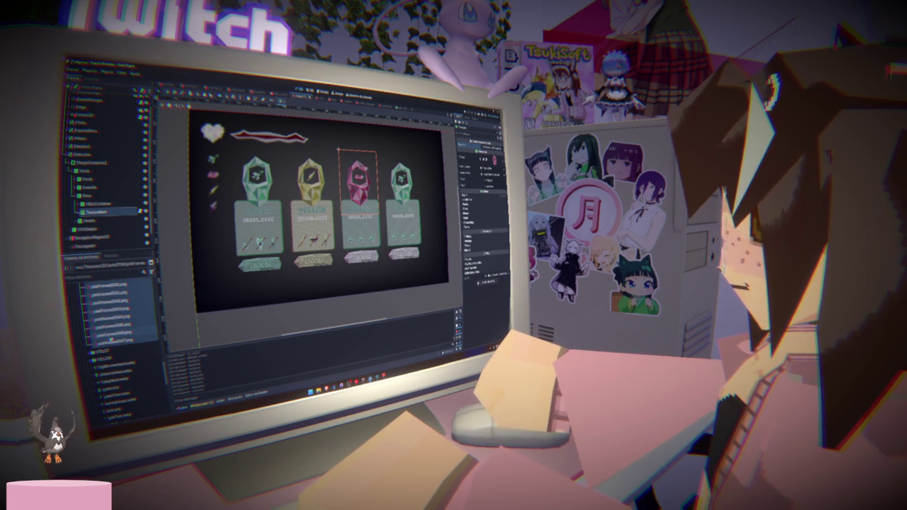
pyautogui.moveTo(115, 333)
pyautogui.mouseDown()
pyautogui.moveTo(162, 322)
pyautogui.moveTo(491, 164)
pyautogui.moveTo(491, 155)
pyautogui.mouseUp()
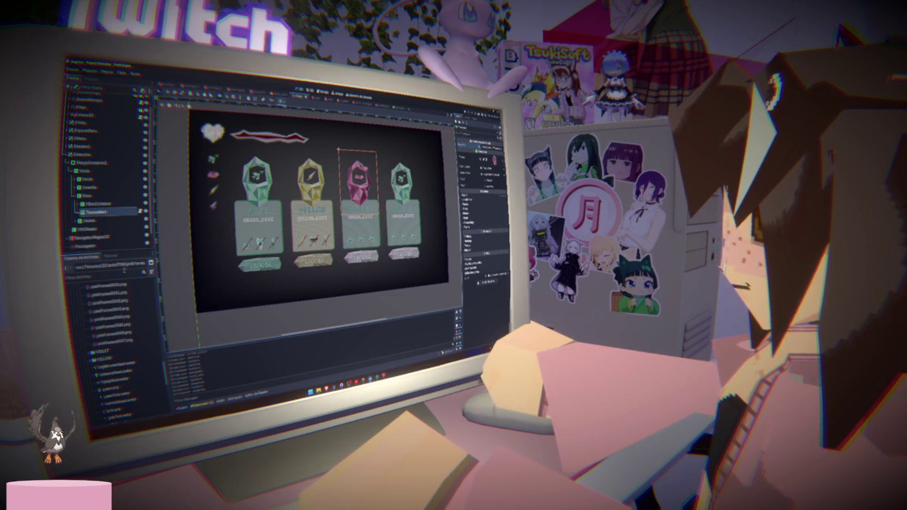
pyautogui.click(118, 285)
pyautogui.scroll(-2, 119, 292)
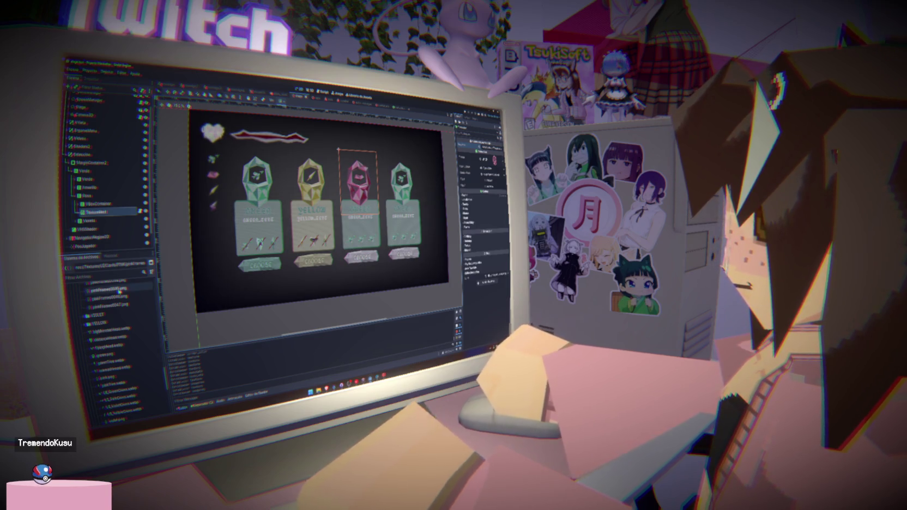
pyautogui.scroll(-2, 118, 292)
pyautogui.scroll(15, 119, 291)
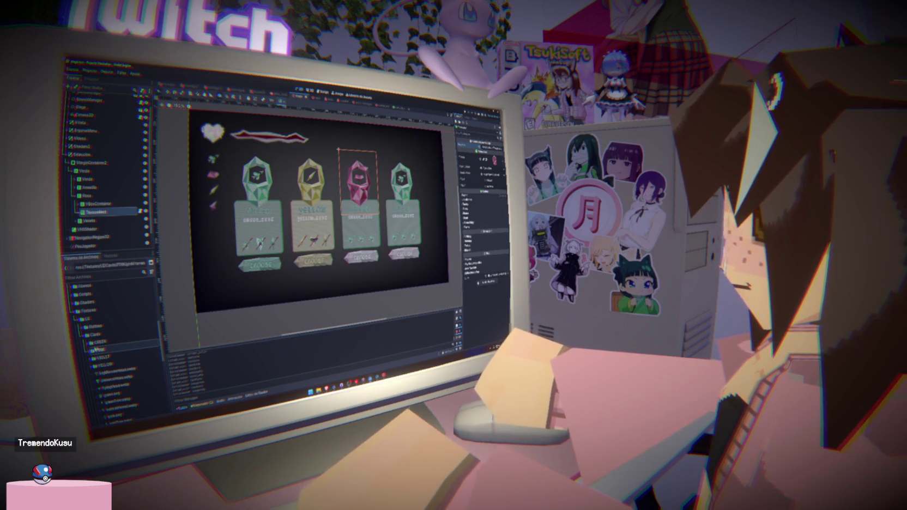
pyautogui.click(93, 349)
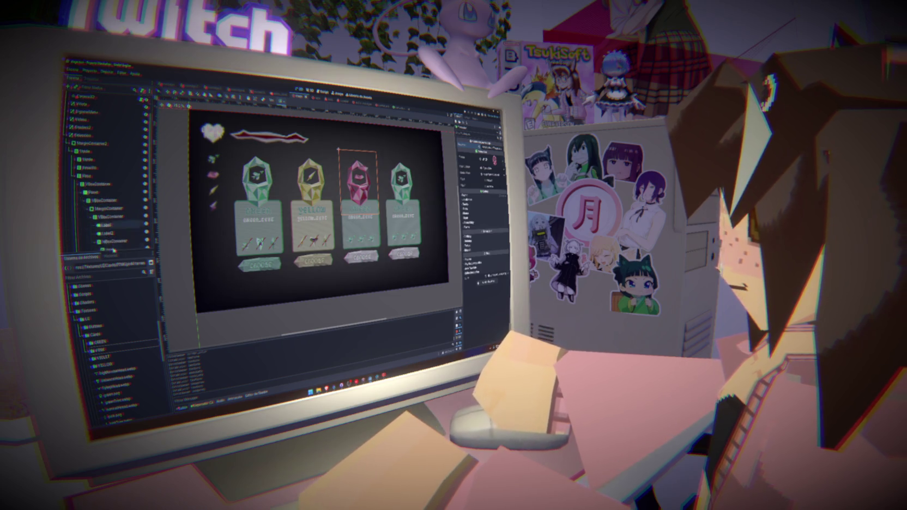
pyautogui.click(104, 225)
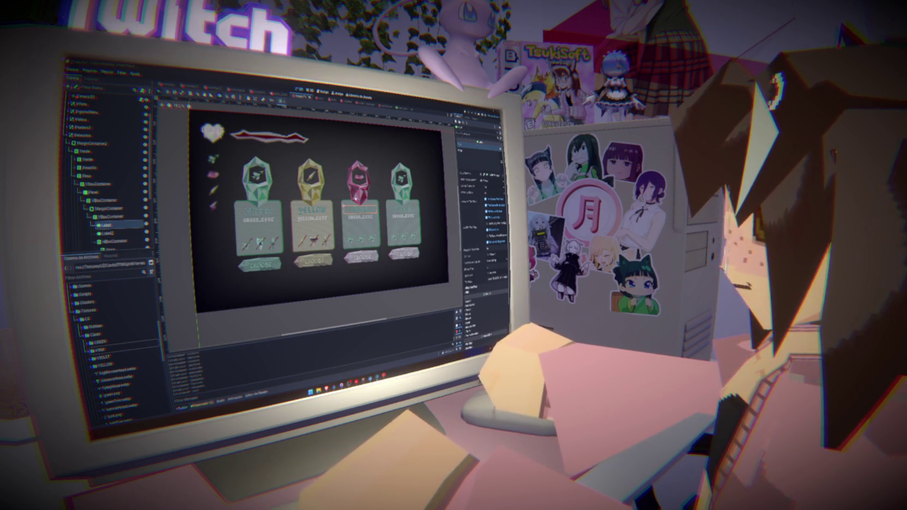
pyautogui.click(107, 233)
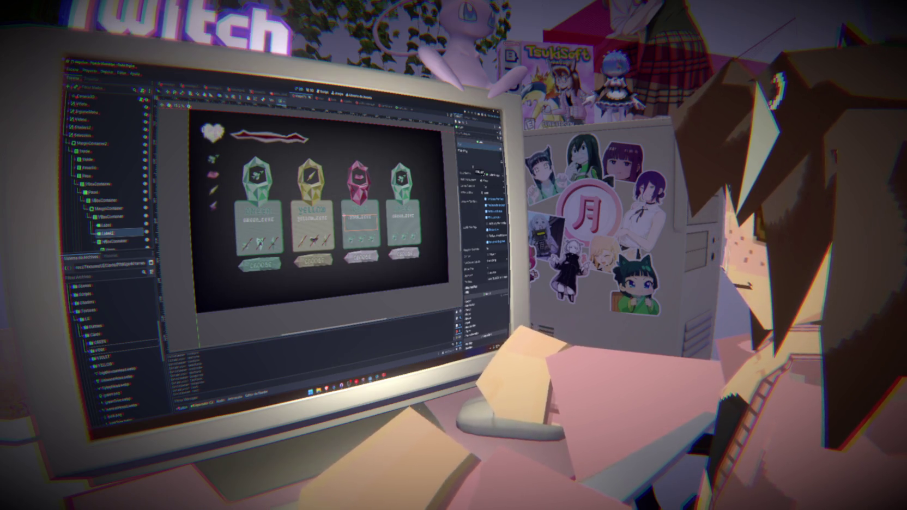
pyautogui.scroll(-3, 115, 210)
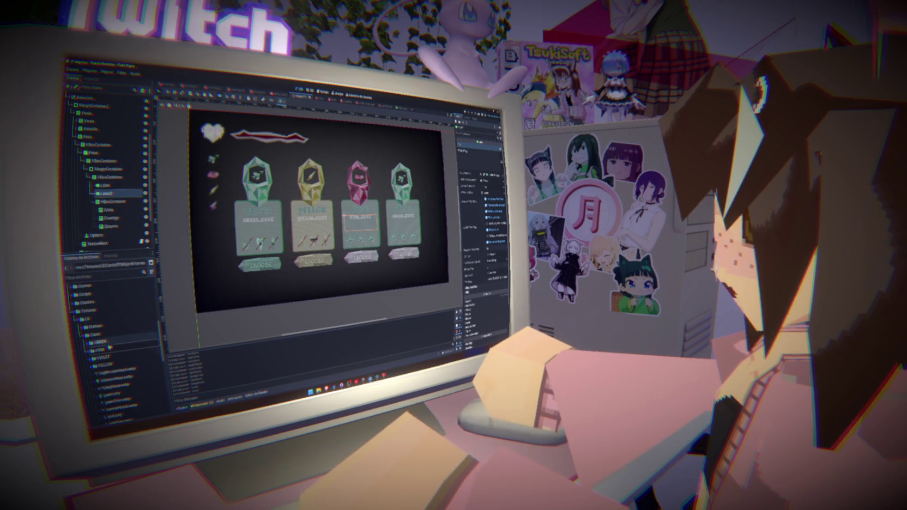
pyautogui.scroll(-2, 116, 407)
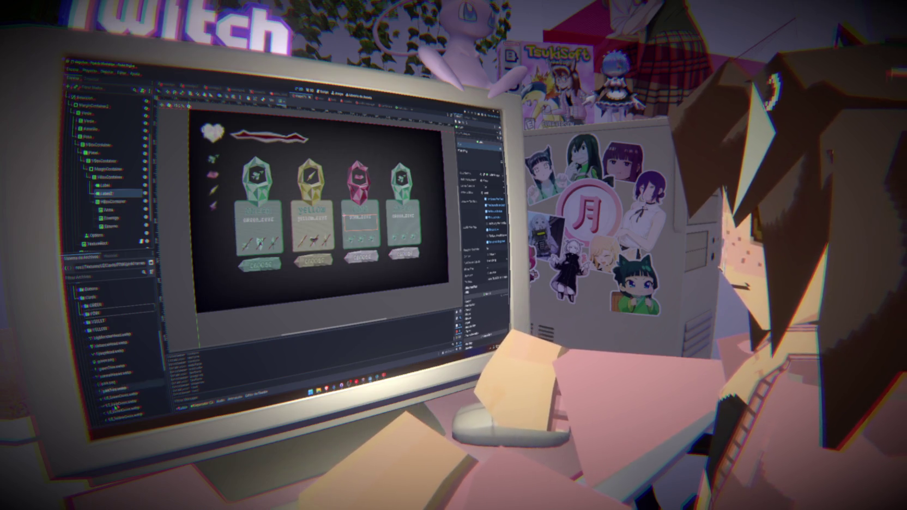
pyautogui.click(116, 406)
pyautogui.scroll(-1, 123, 210)
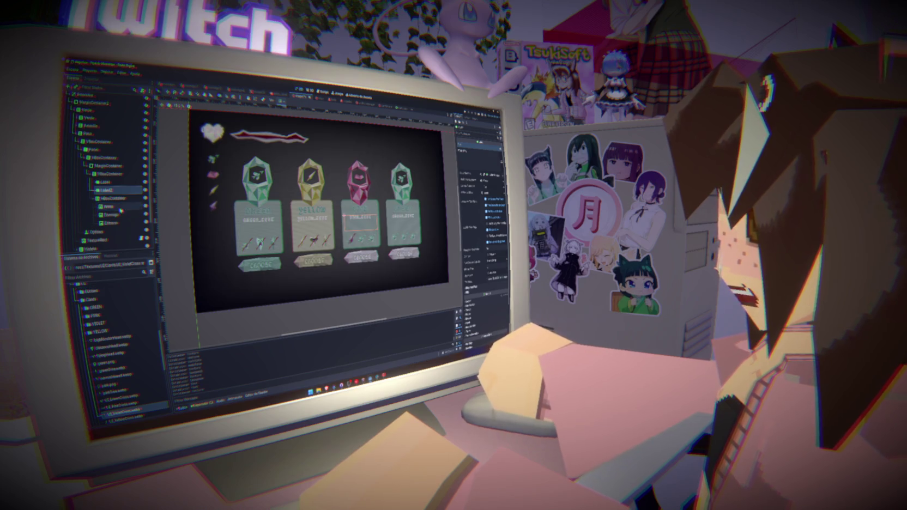
pyautogui.click(118, 406)
pyautogui.scroll(1, 114, 349)
pyautogui.scroll(-1, 115, 207)
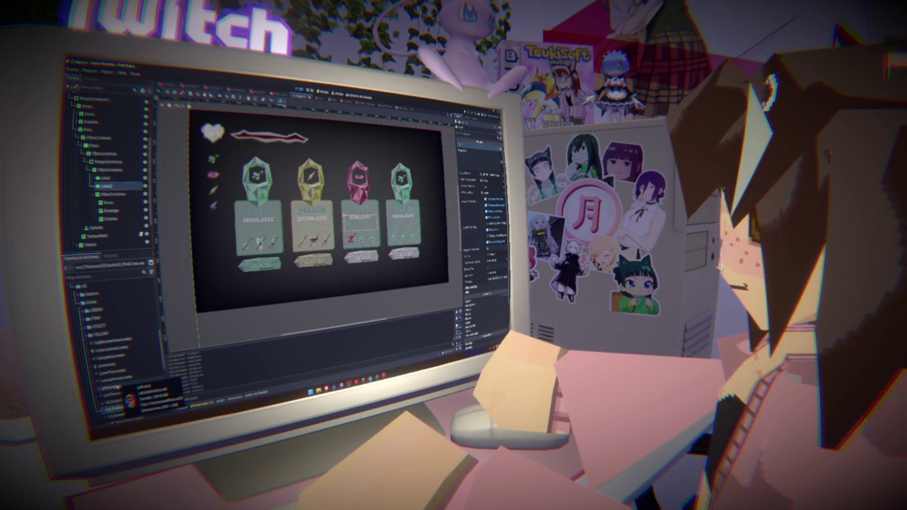
pyautogui.scroll(-1, 104, 386)
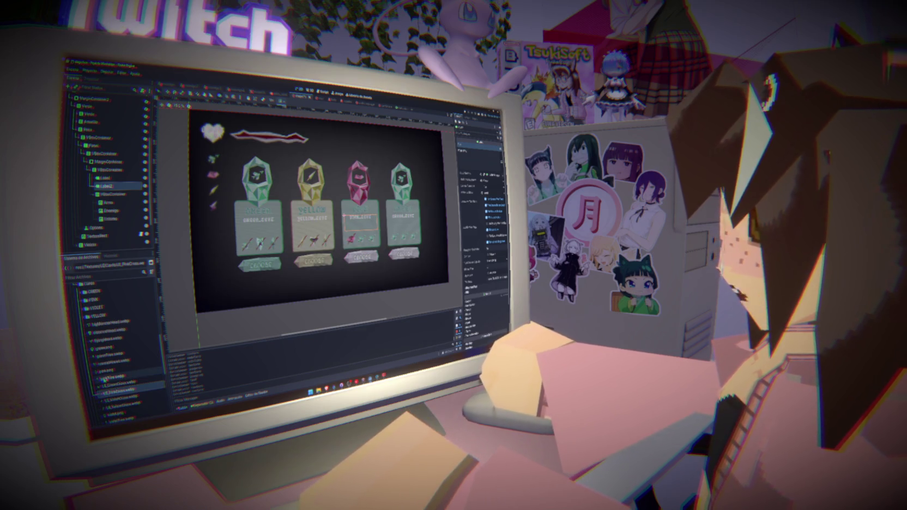
pyautogui.click(104, 377)
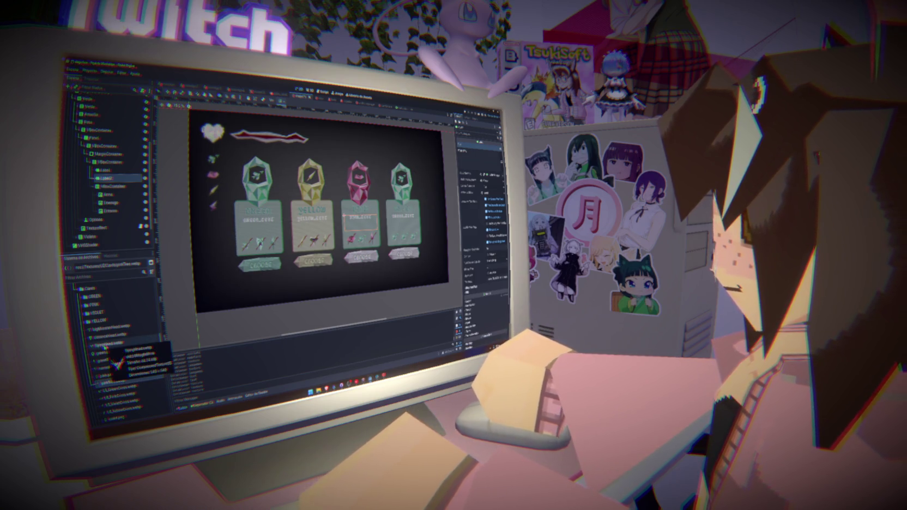
pyautogui.click(105, 348)
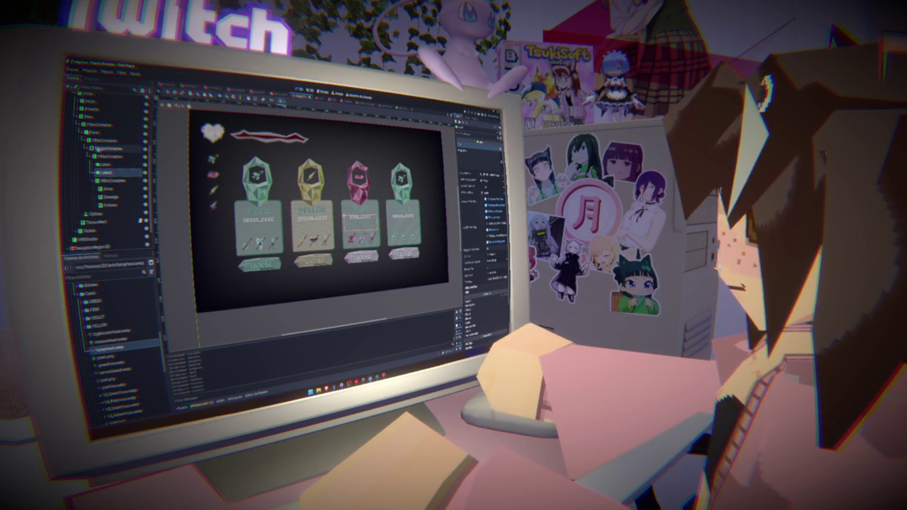
pyautogui.click(99, 133)
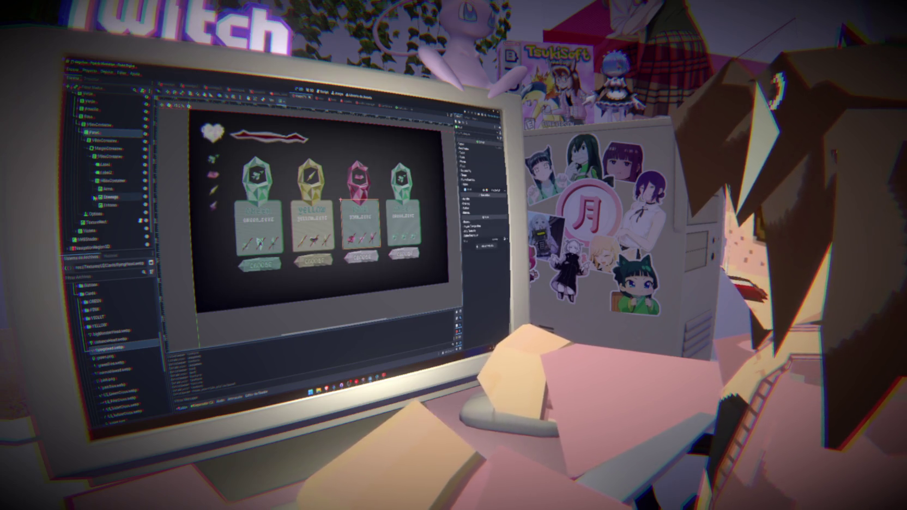
pyautogui.scroll(3, 106, 168)
pyautogui.scroll(-1, 107, 168)
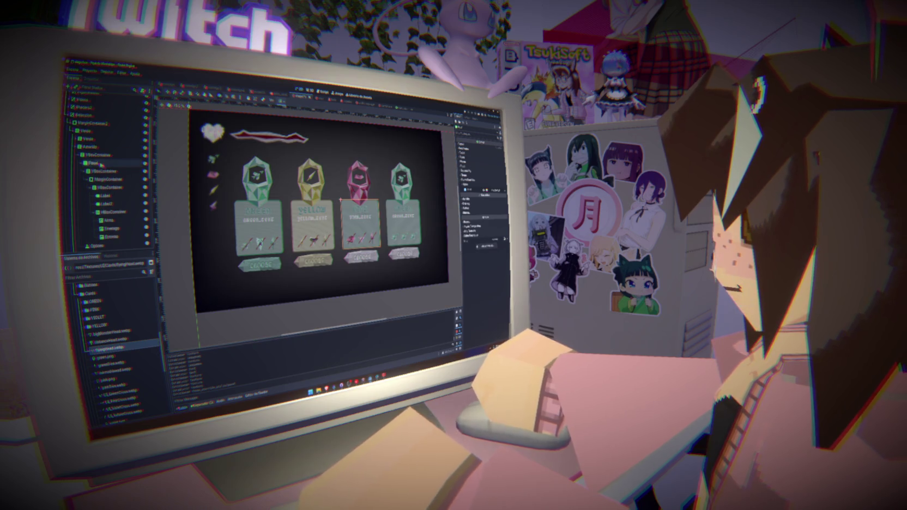
# Step: Lighten the selected card label's font colour to near white
pyautogui.click(106, 195)
pyautogui.click(495, 216)
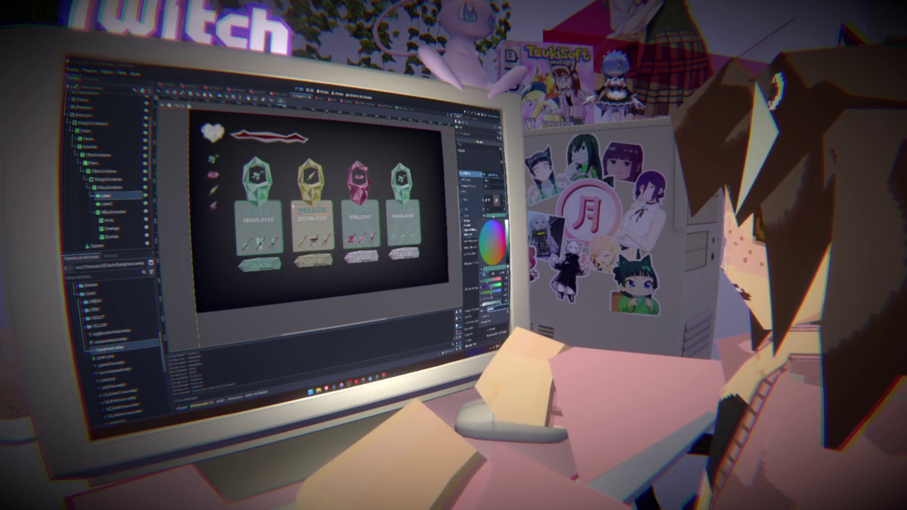
pyautogui.press('Escape')
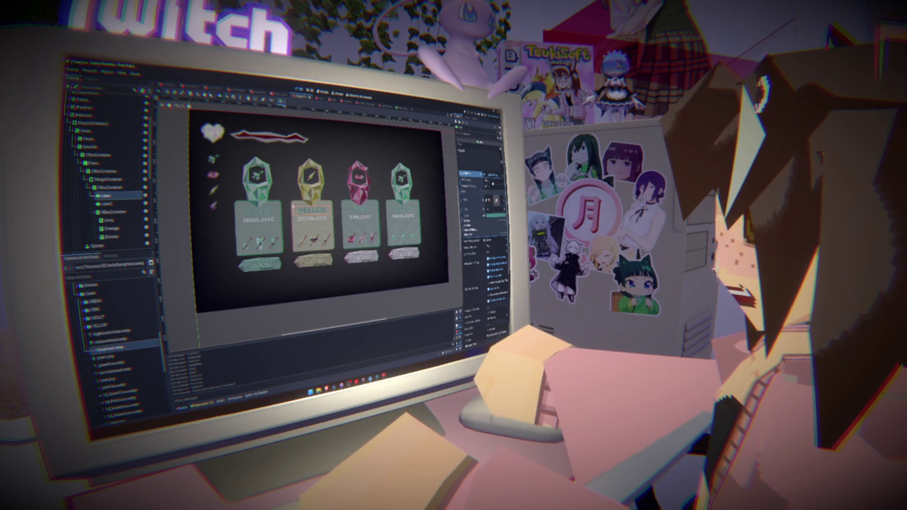
pyautogui.click(491, 174)
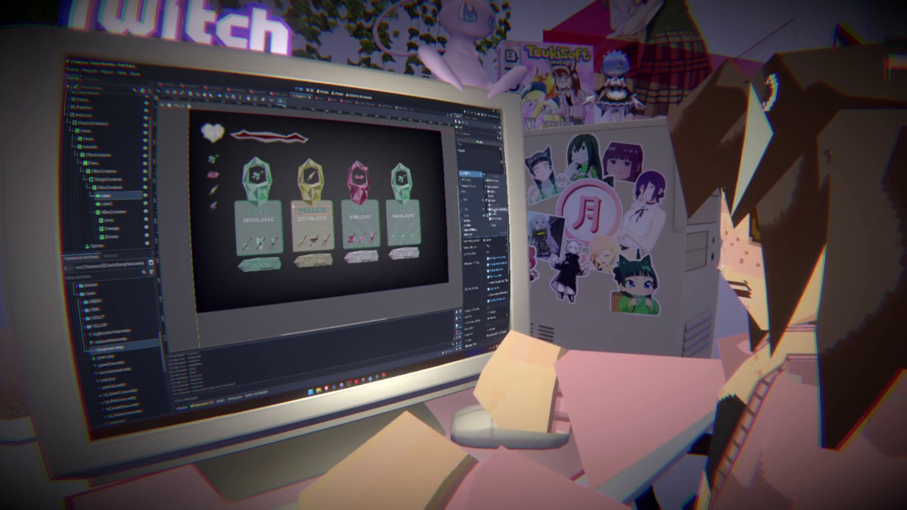
pyautogui.click(495, 216)
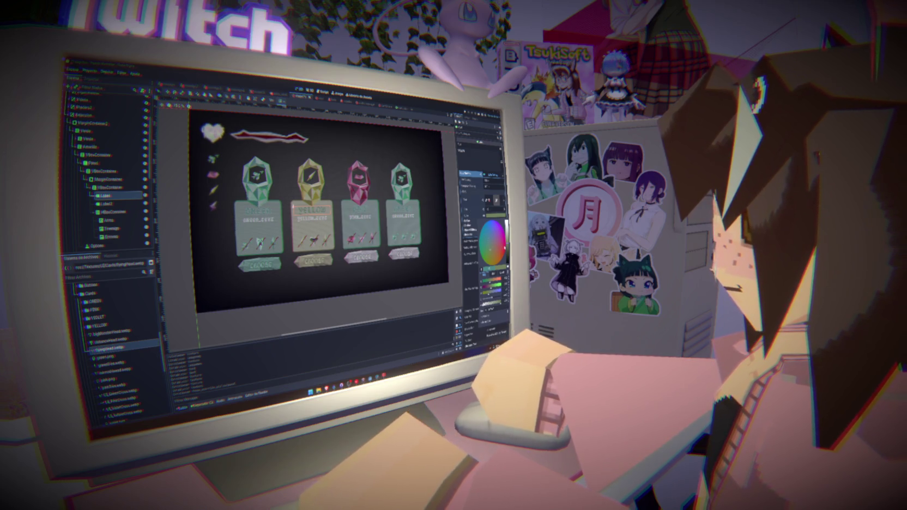
pyautogui.moveTo(484, 290)
pyautogui.mouseDown()
pyautogui.moveTo(505, 290)
pyautogui.moveTo(482, 289)
pyautogui.mouseUp()
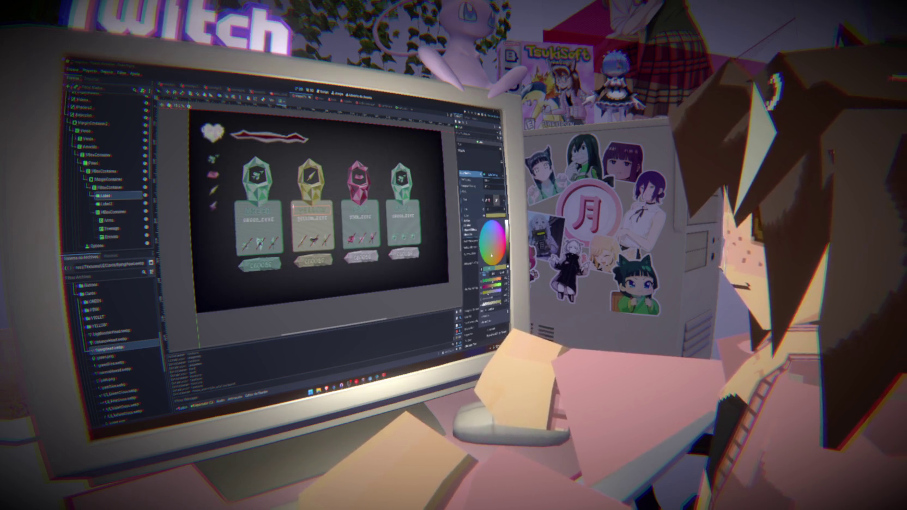
pyautogui.scroll(1, 490, 250)
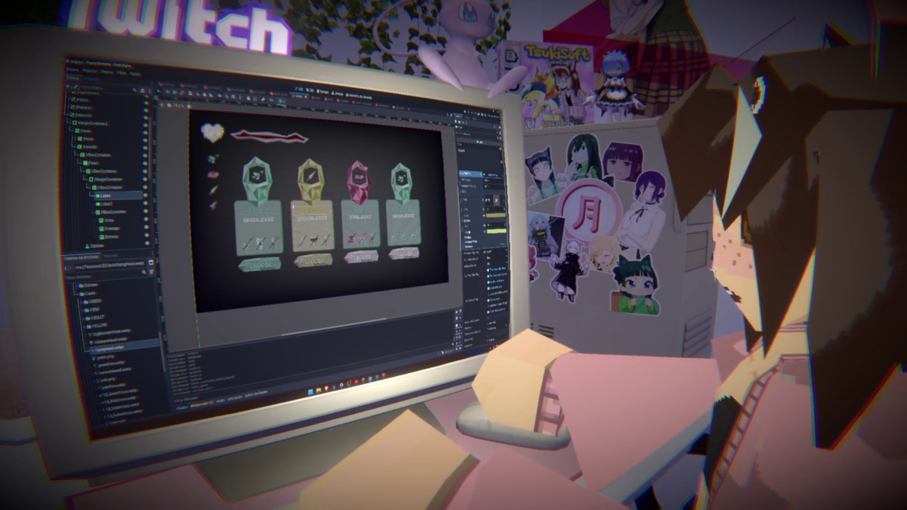
pyautogui.click(283, 261)
pyautogui.scroll(-5, 99, 188)
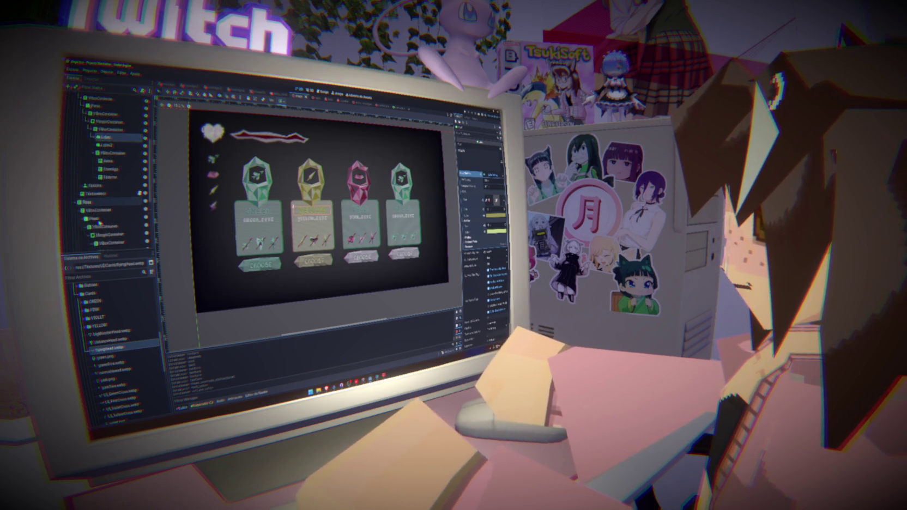
# Step: Give the pink card's name label a paler font colour override
pyautogui.click(105, 211)
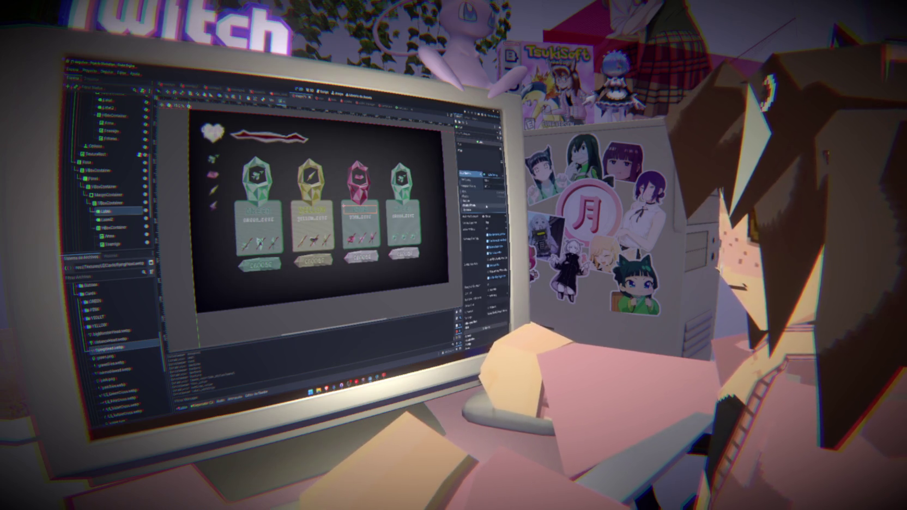
pyautogui.click(474, 186)
pyautogui.click(493, 216)
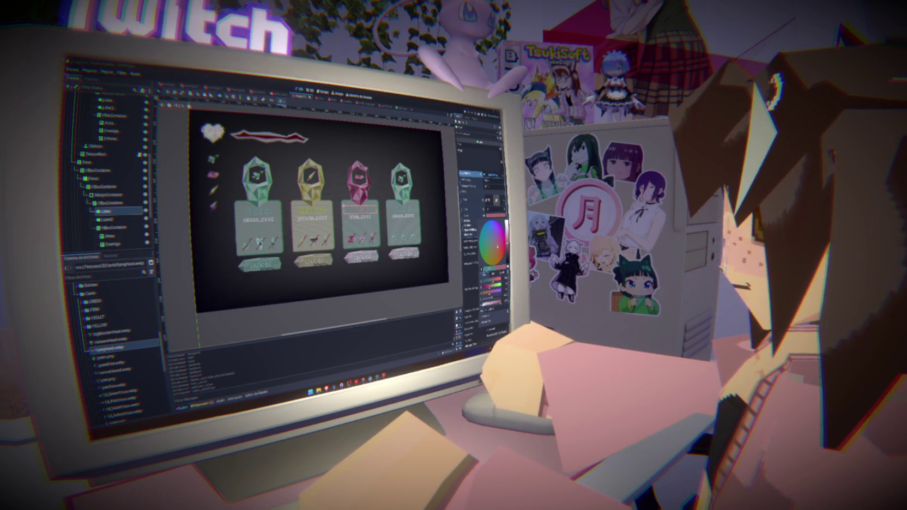
pyautogui.click(473, 217)
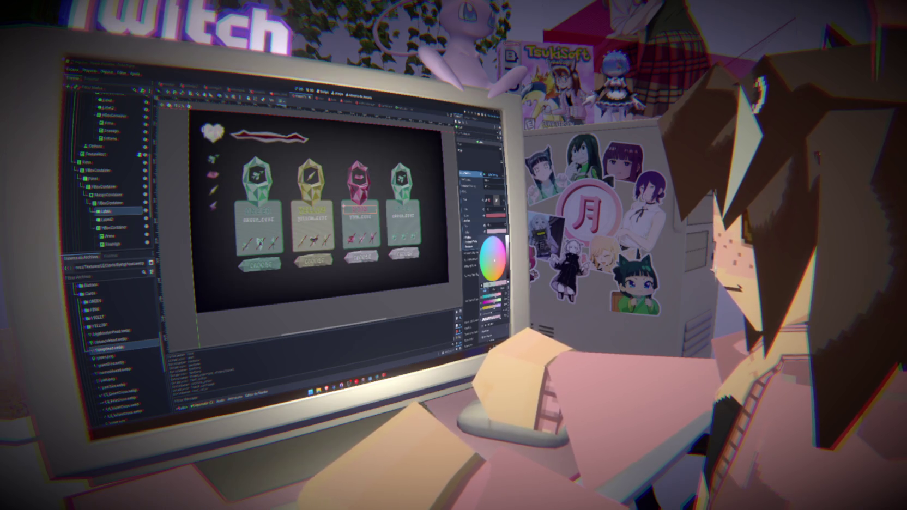
pyautogui.click(472, 216)
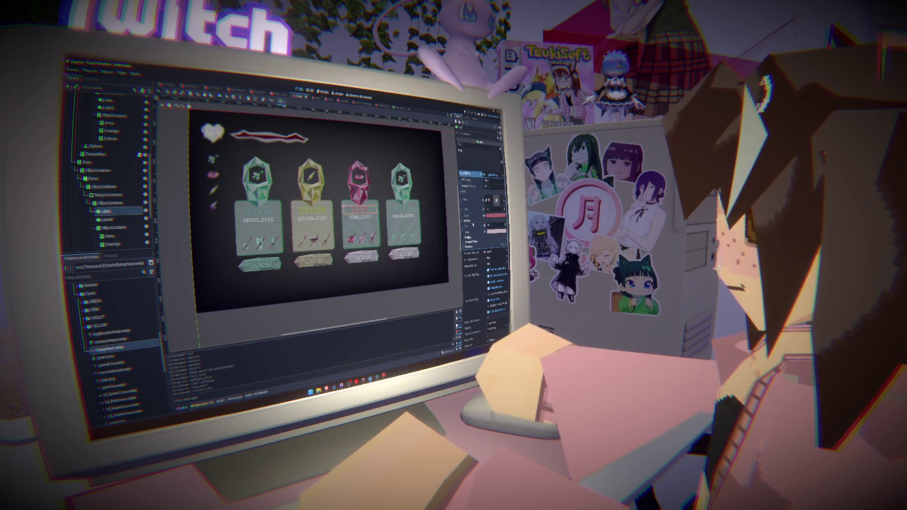
pyautogui.scroll(-2, 109, 169)
pyautogui.click(95, 221)
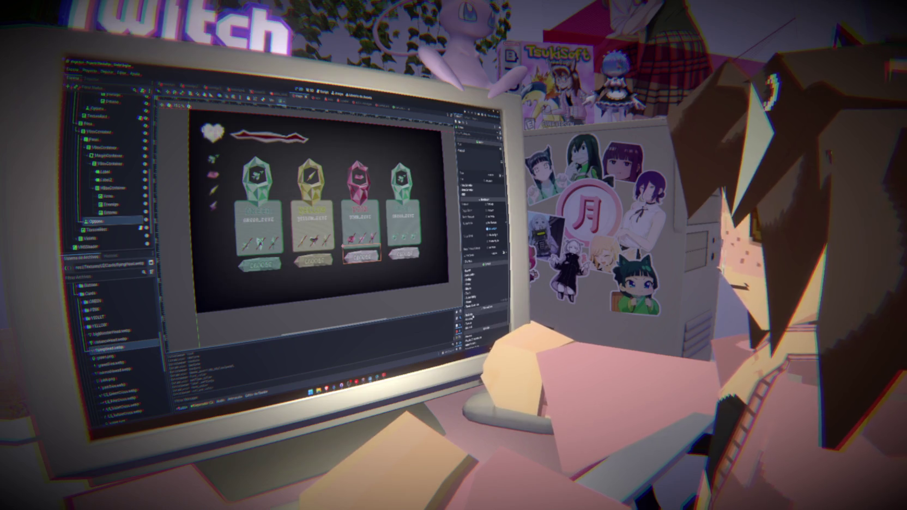
# Step: Enable the Options button's colour override and set it to magenta
pyautogui.click(491, 318)
pyautogui.click(495, 319)
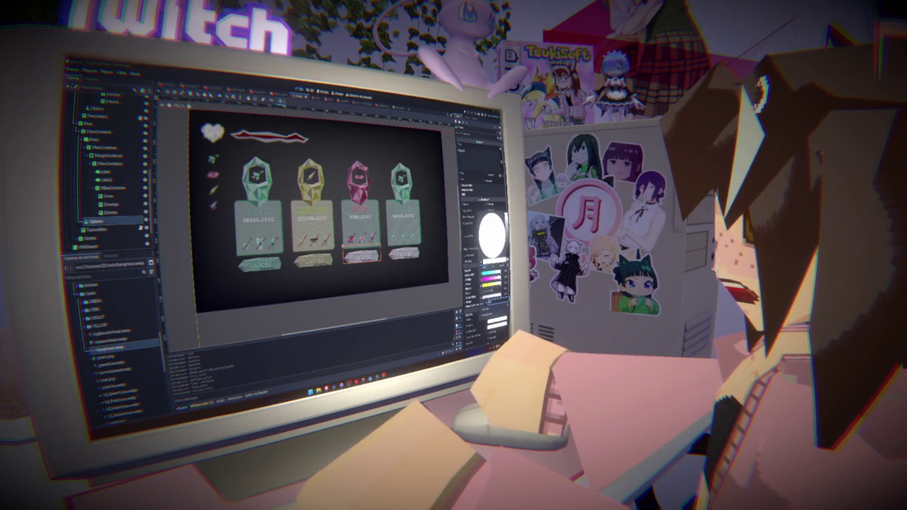
pyautogui.moveTo(487, 240); pyautogui.dragTo(490, 243)
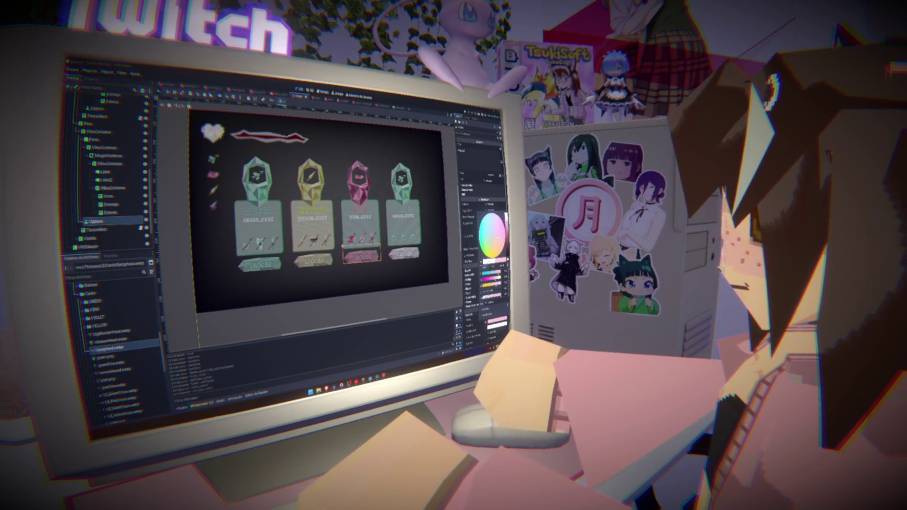
# Step: Set the pink card Panel's StyleBox background colour to a pink-red
pyautogui.click(101, 140)
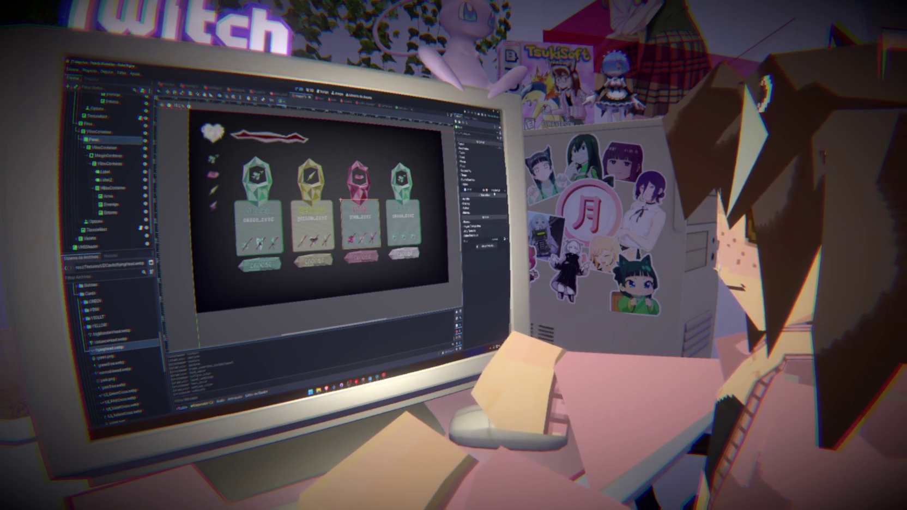
pyautogui.click(490, 190)
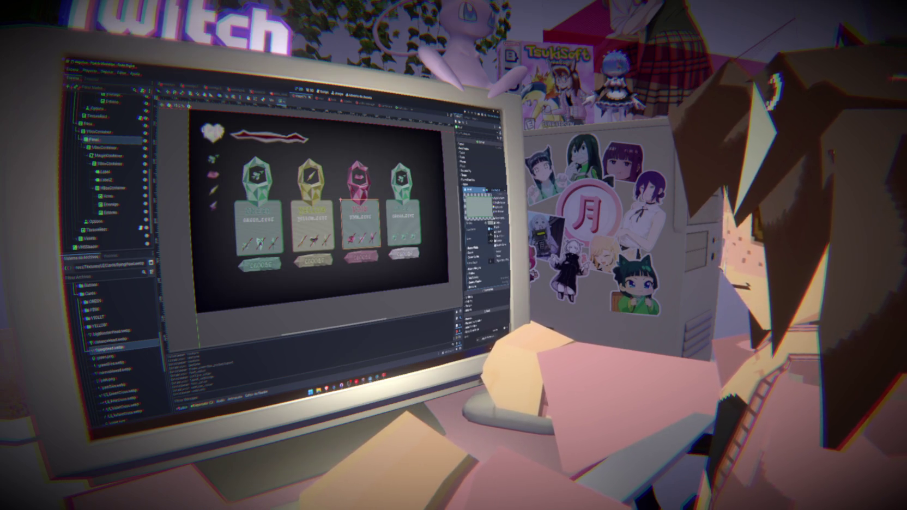
pyautogui.click(493, 224)
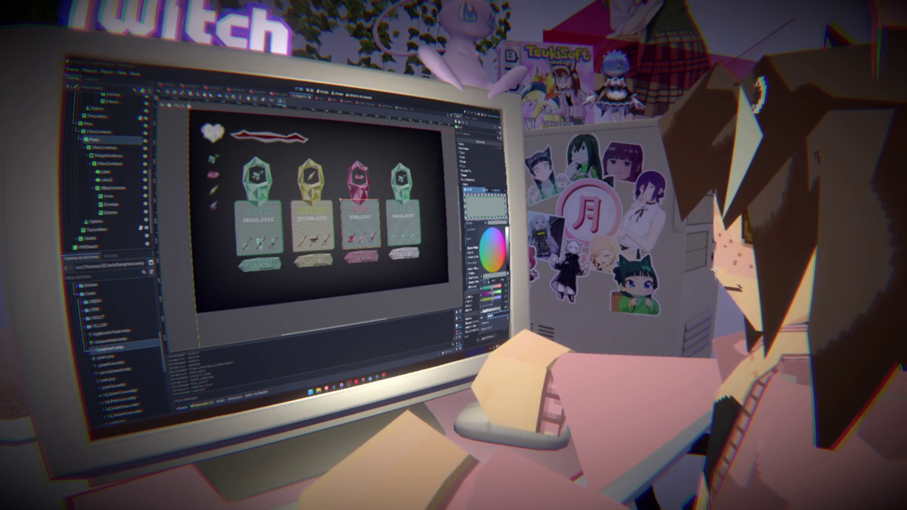
pyautogui.click(482, 277)
pyautogui.click(367, 208)
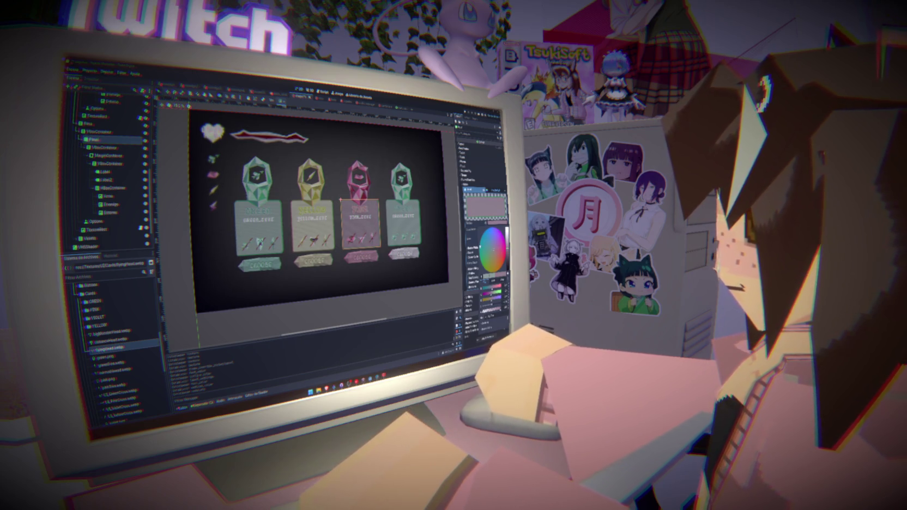
pyautogui.scroll(-3, 488, 235)
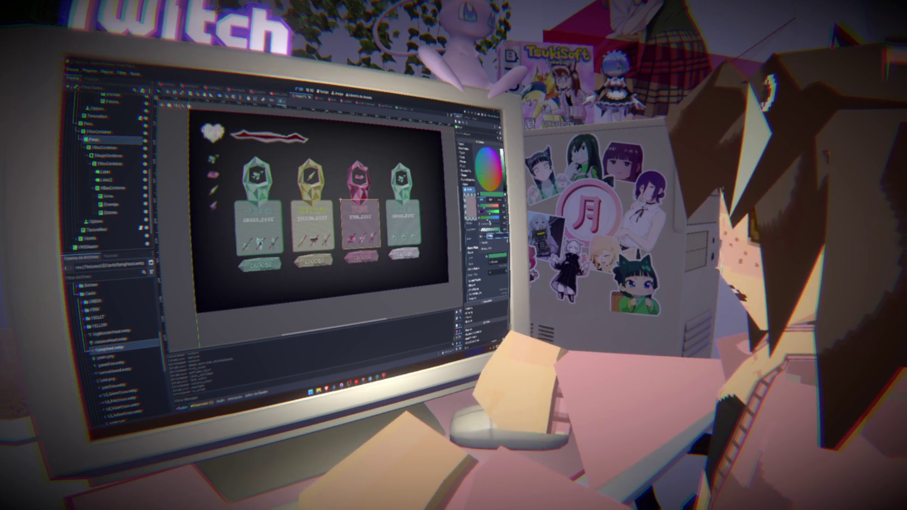
pyautogui.click(489, 169)
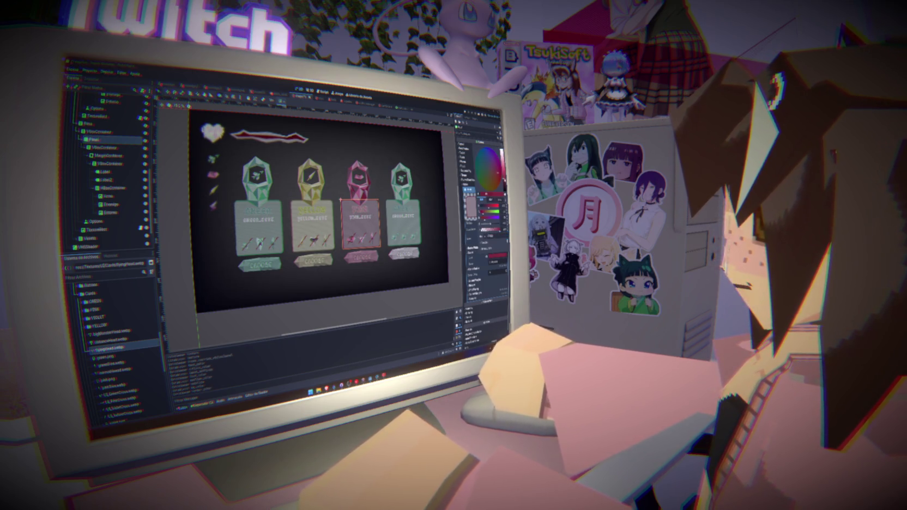
pyautogui.click(457, 231)
pyautogui.click(98, 229)
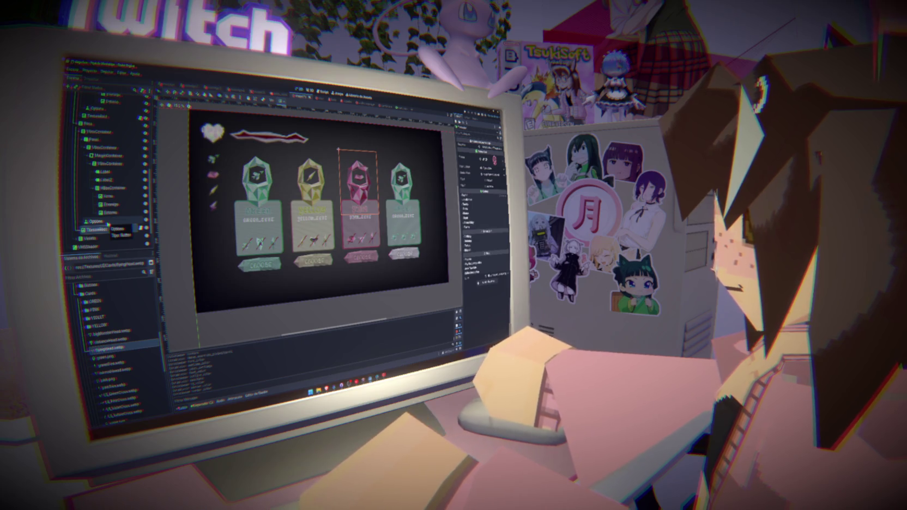
pyautogui.scroll(-2, 103, 223)
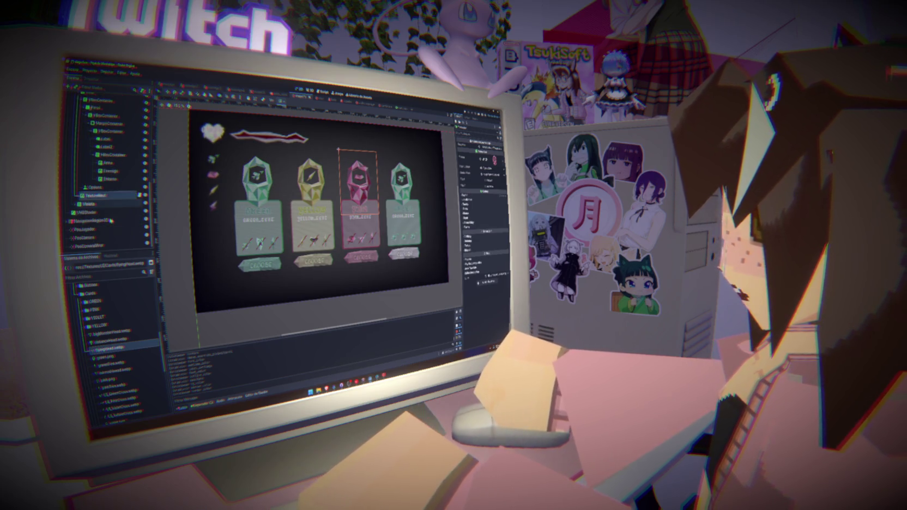
pyautogui.click(78, 204)
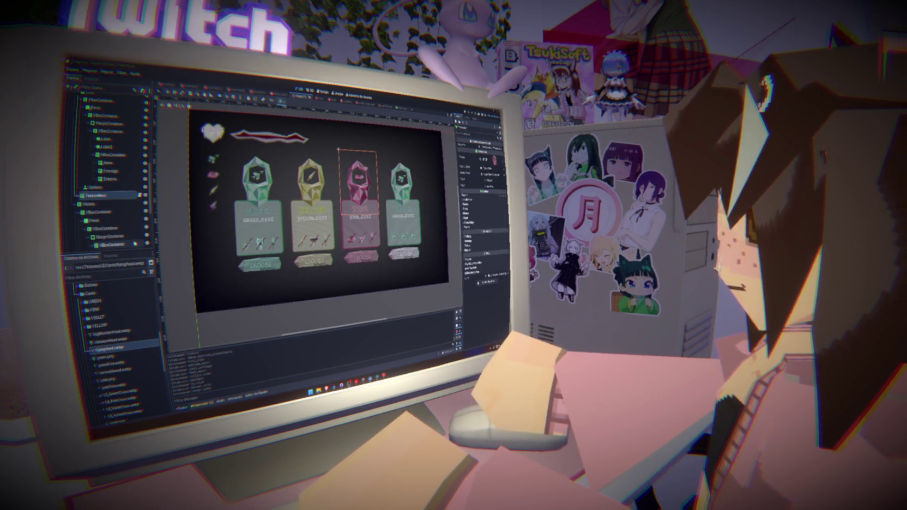
# Step: Select the fourth card's Label1 node under Visuals
pyautogui.scroll(-5, 130, 244)
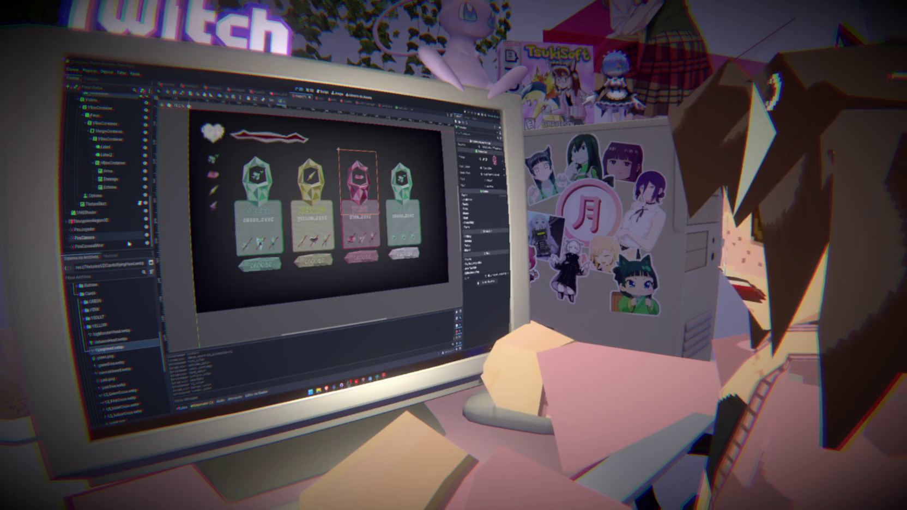
pyautogui.scroll(1, 127, 240)
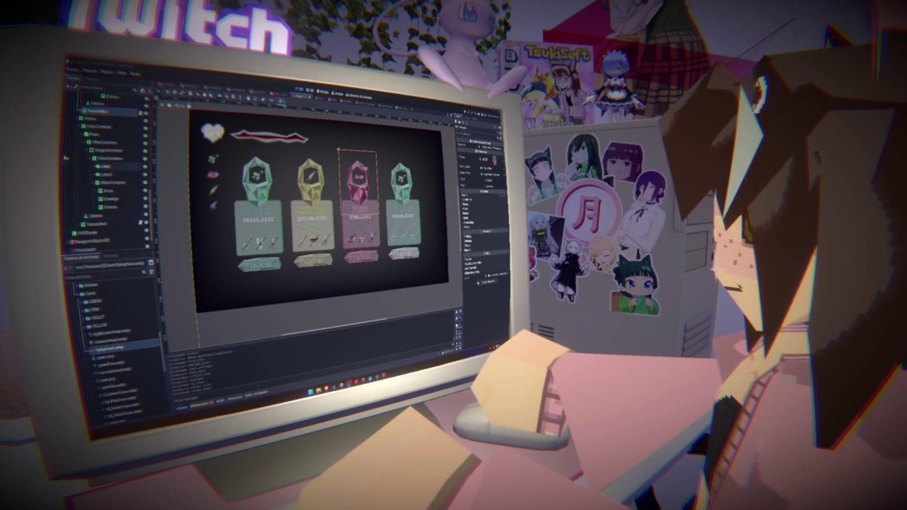
pyautogui.click(92, 118)
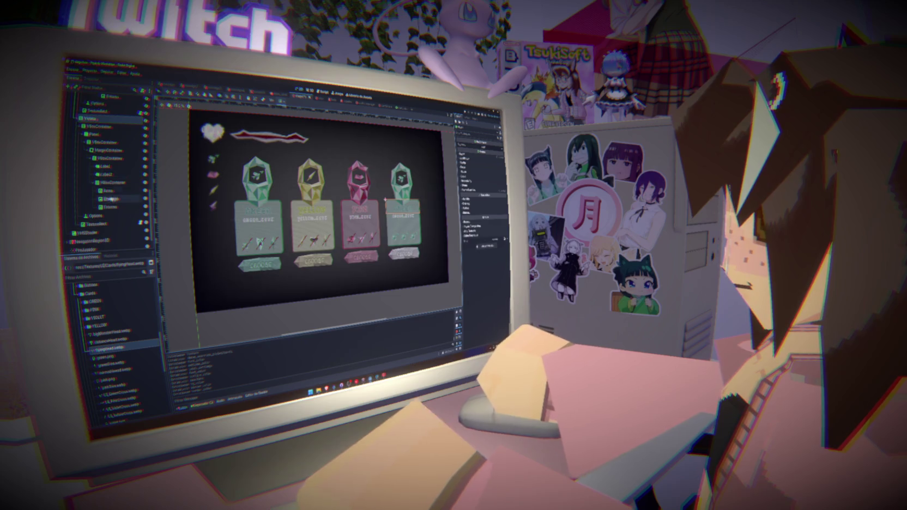
pyautogui.click(105, 166)
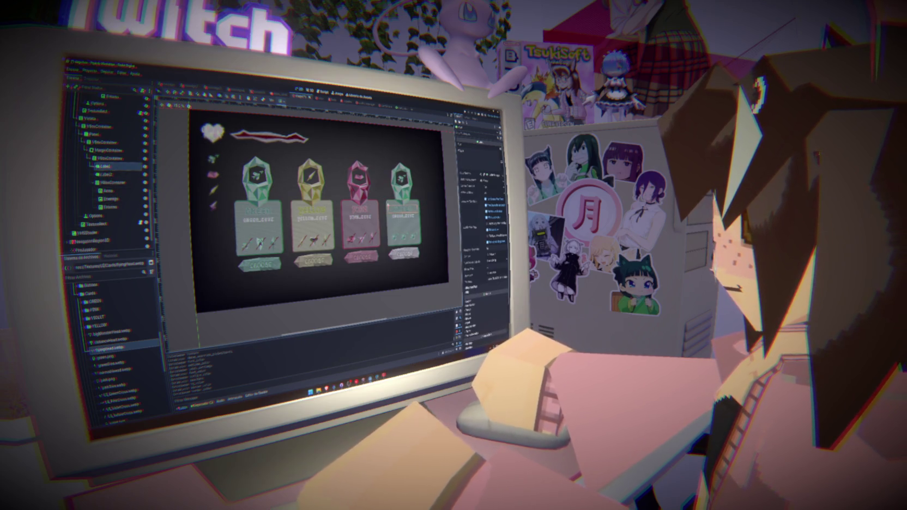
pyautogui.click(106, 174)
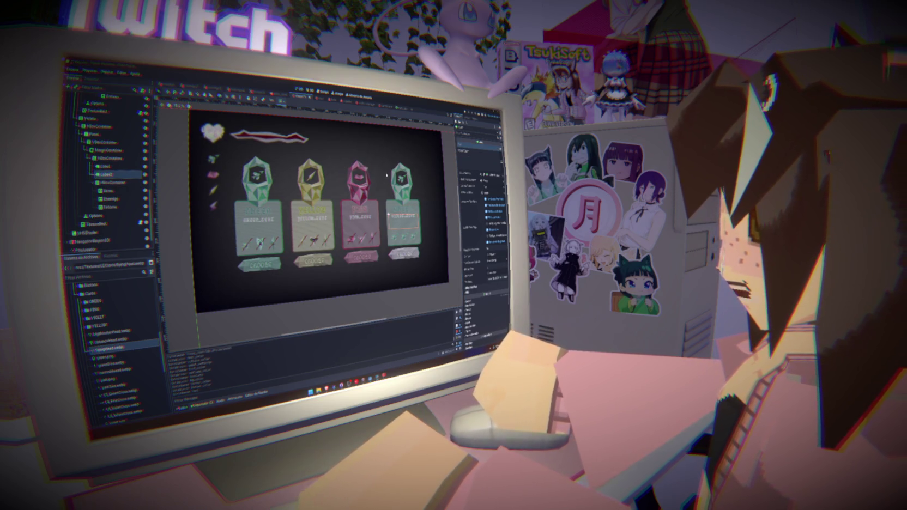
pyautogui.press('Up')
pyautogui.hotkey('ctrl', 'a')
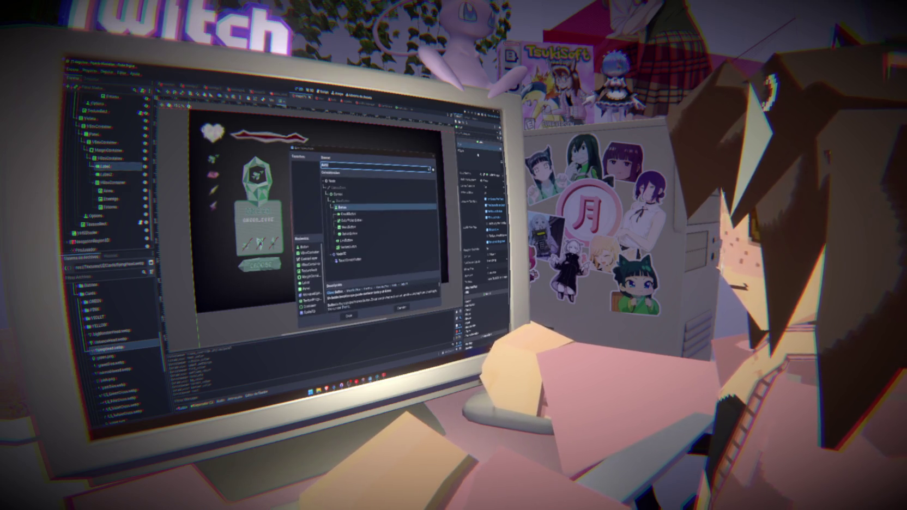
pyautogui.press('Escape')
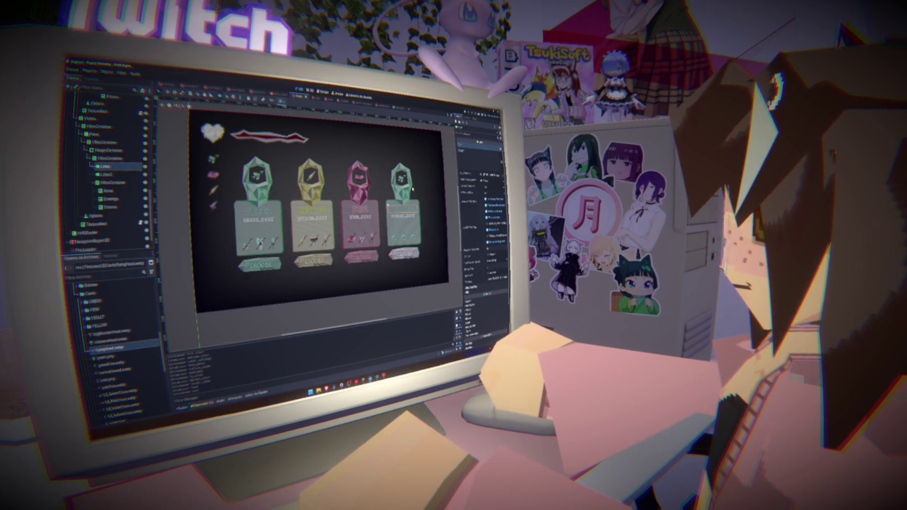
# Step: Set Label1's font colour override to purple
pyautogui.click(470, 174)
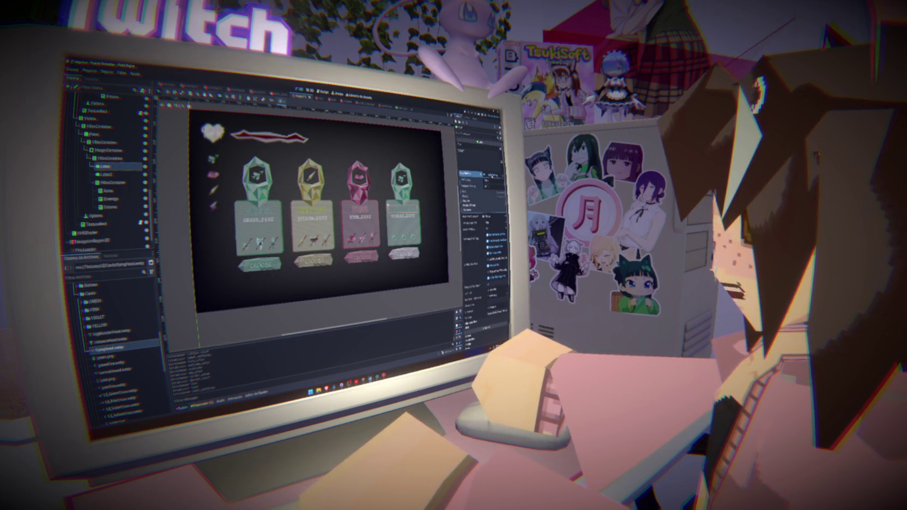
pyautogui.click(469, 197)
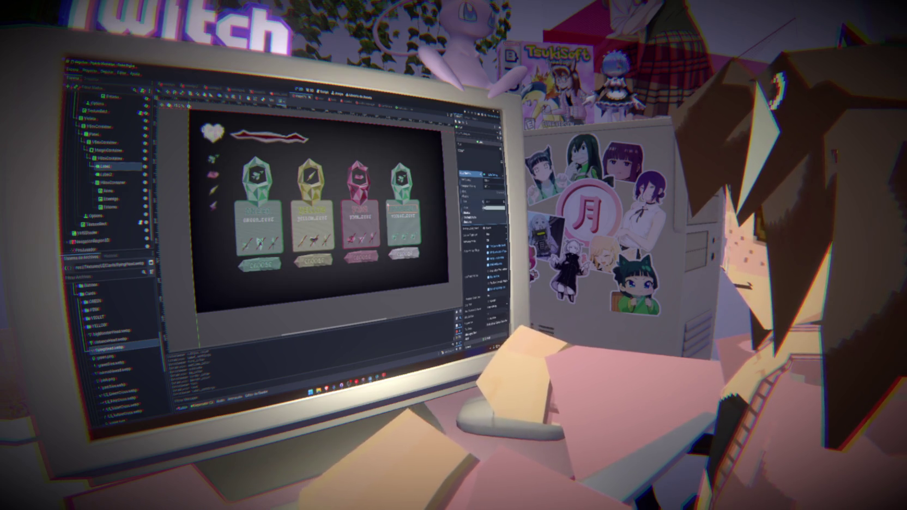
pyautogui.click(493, 216)
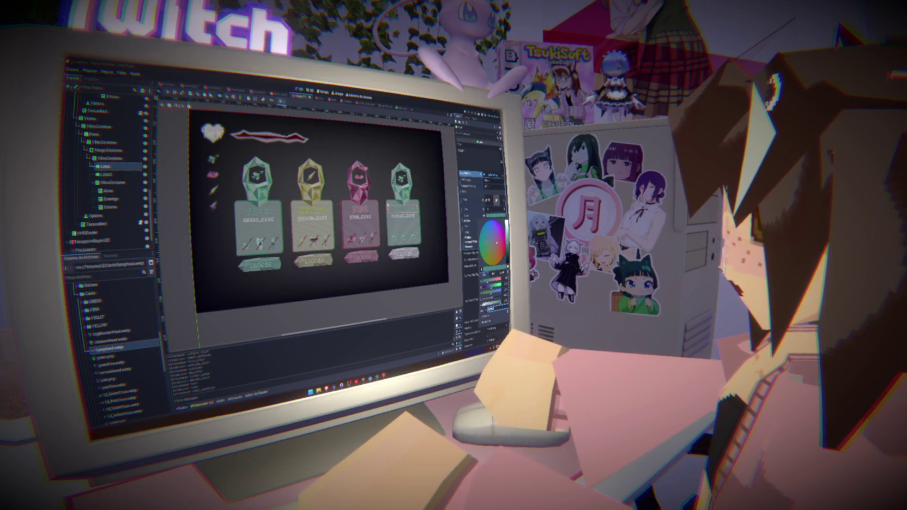
pyautogui.click(495, 239)
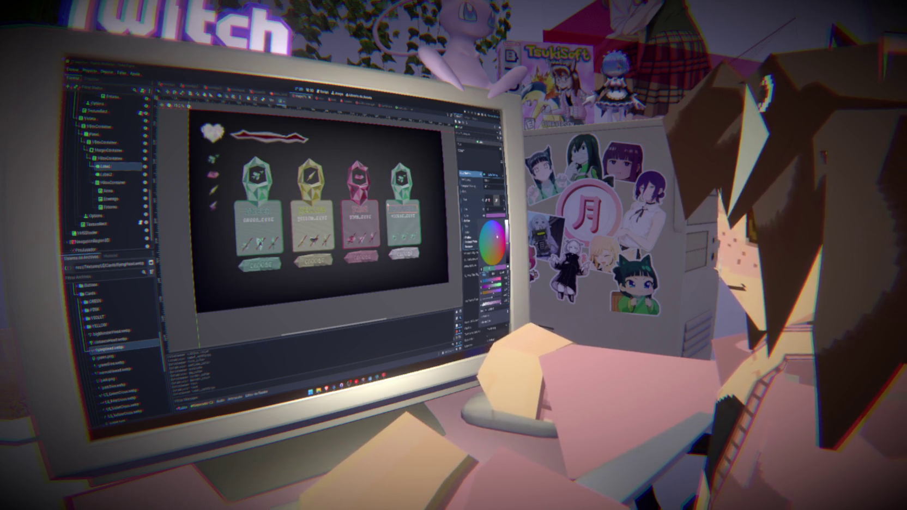
pyautogui.press('Escape')
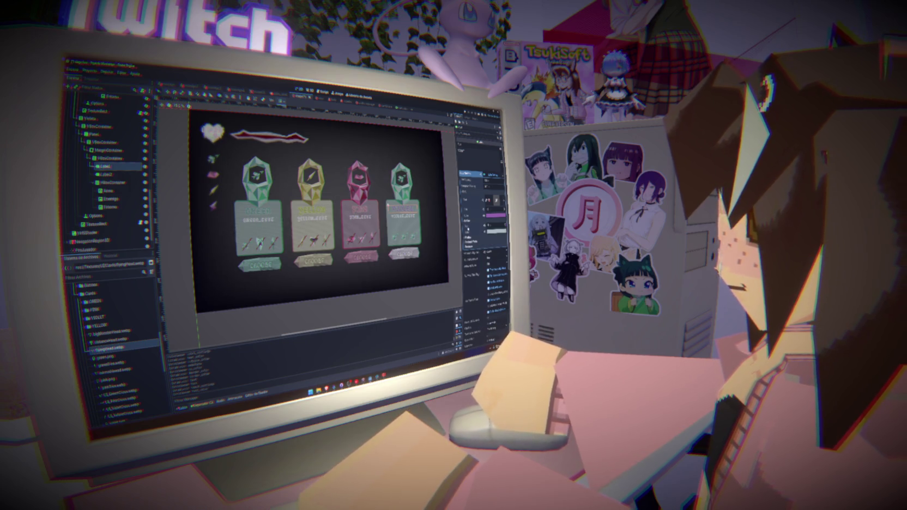
pyautogui.click(495, 216)
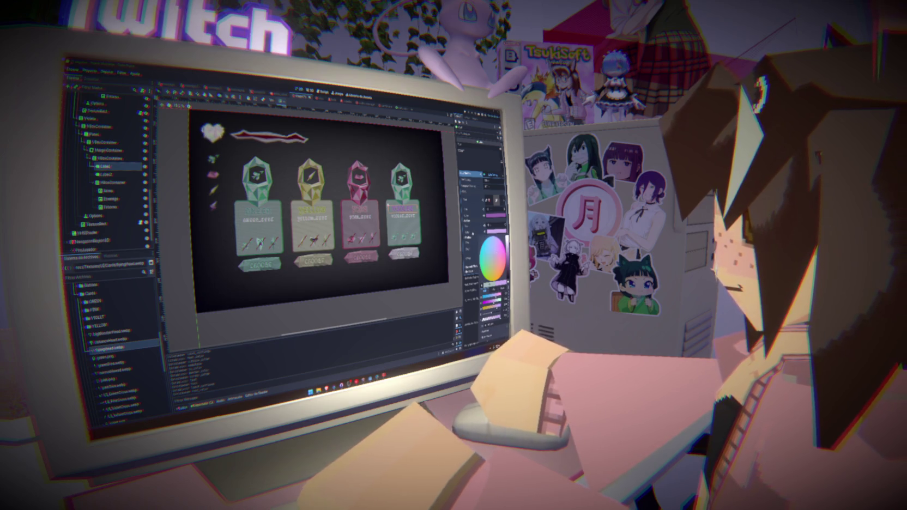
pyautogui.press('Escape')
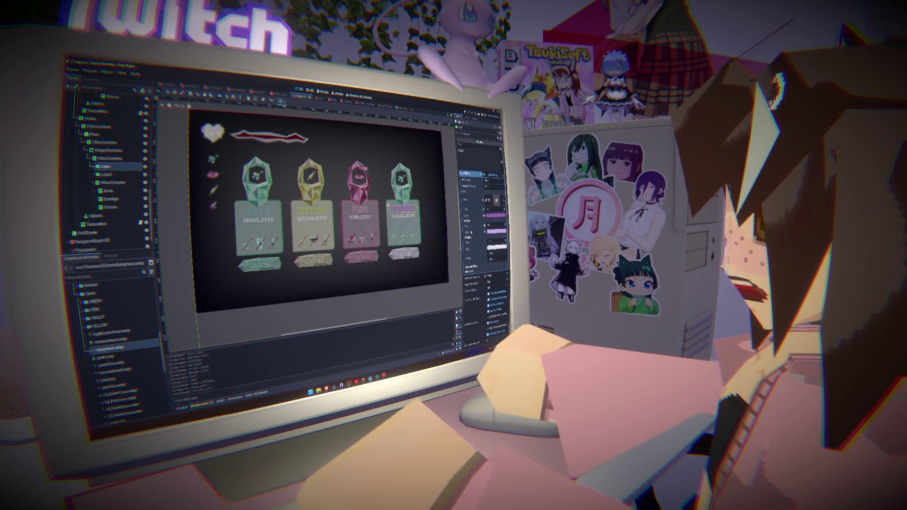
# Step: Set the fourth card Panel's StyleBox background colour to purple
pyautogui.click(94, 134)
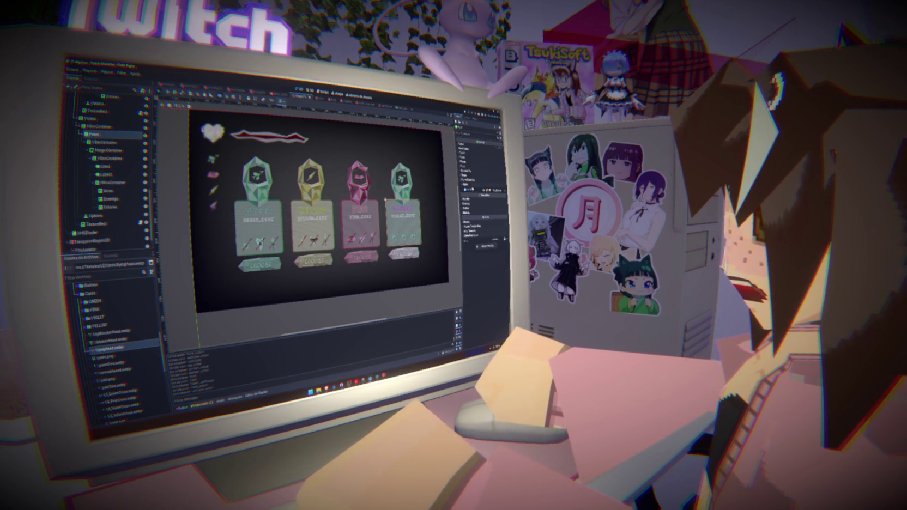
pyautogui.click(473, 190)
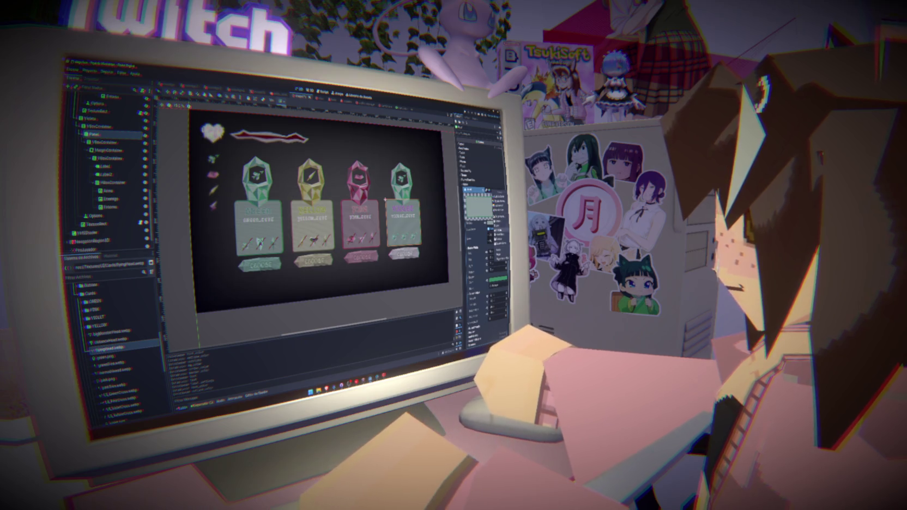
pyautogui.click(500, 232)
pyautogui.click(490, 230)
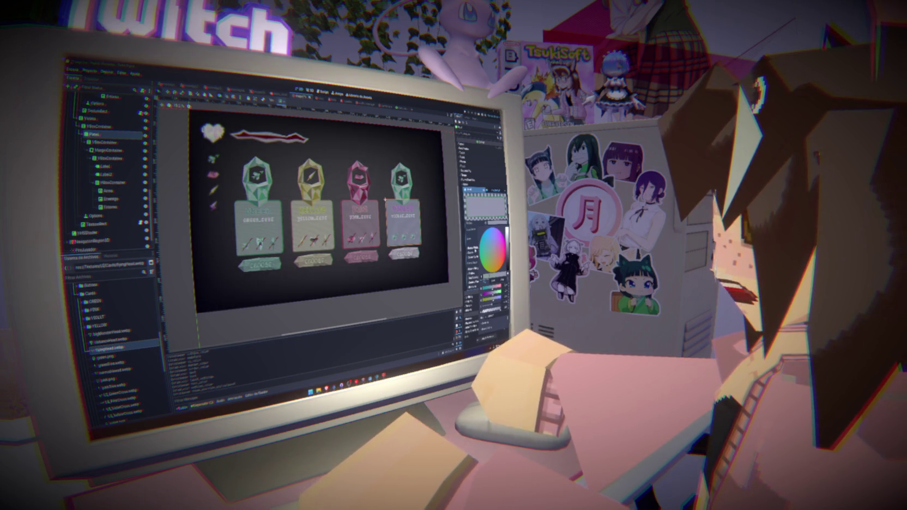
pyautogui.scroll(-5, 488, 234)
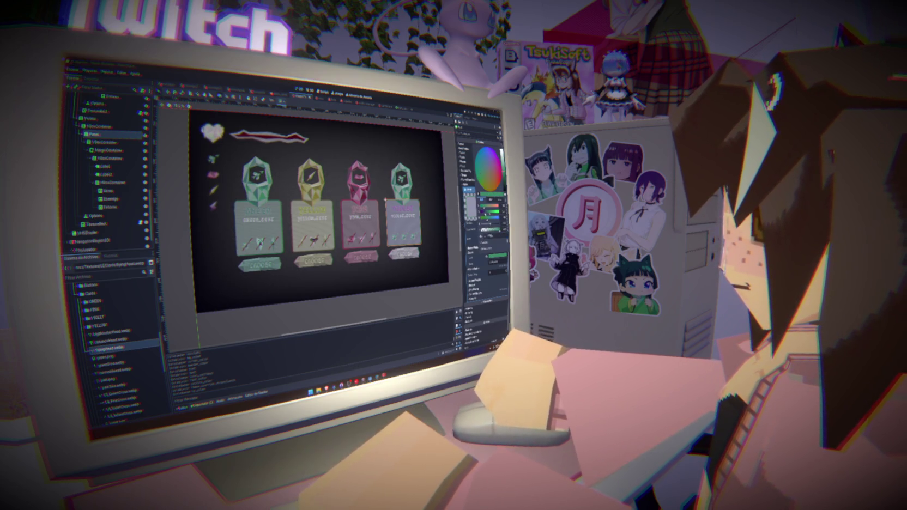
pyautogui.moveTo(485, 217); pyautogui.dragTo(482, 216)
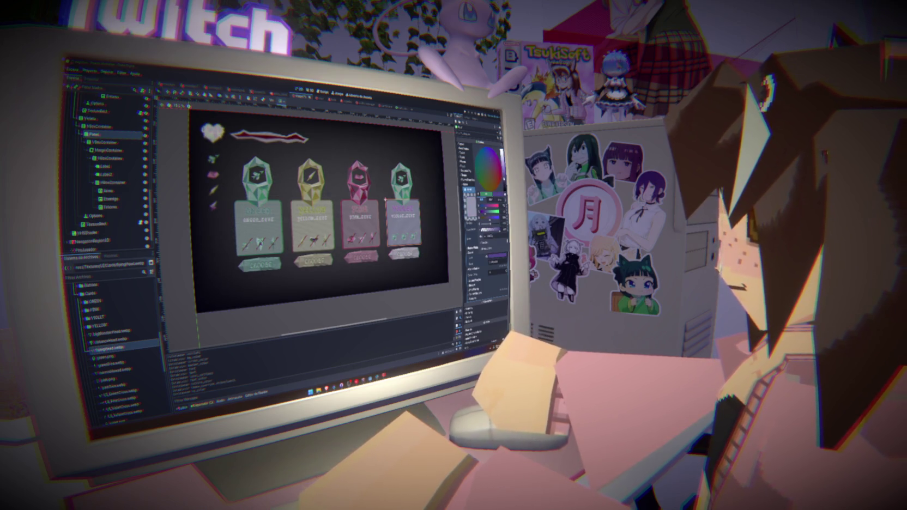
pyautogui.press('Escape')
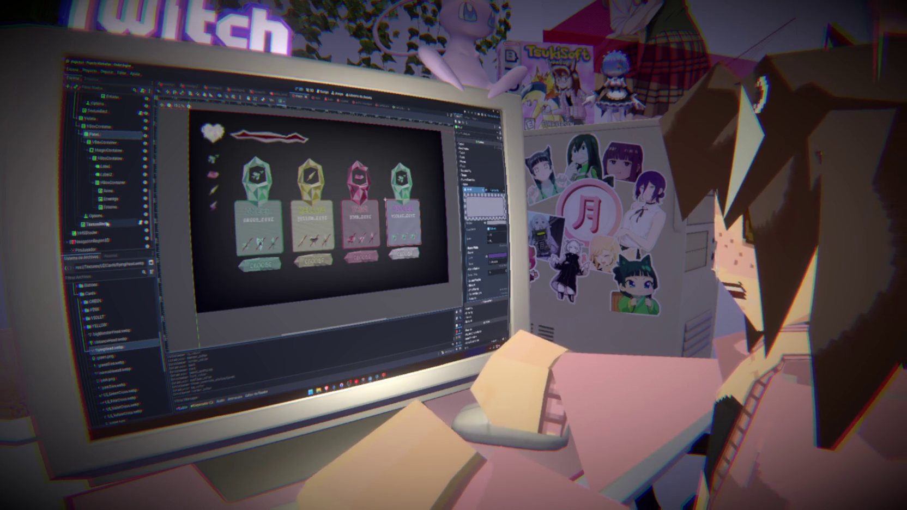
# Step: Assign violetFrames0001.png from the VIOLET folder as the fourth card's gem texture
pyautogui.click(107, 224)
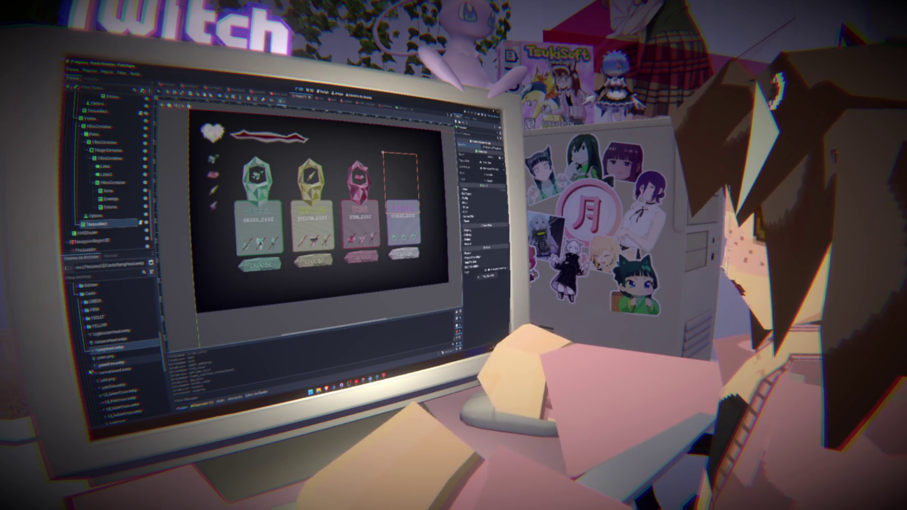
pyautogui.doubleClick(97, 318)
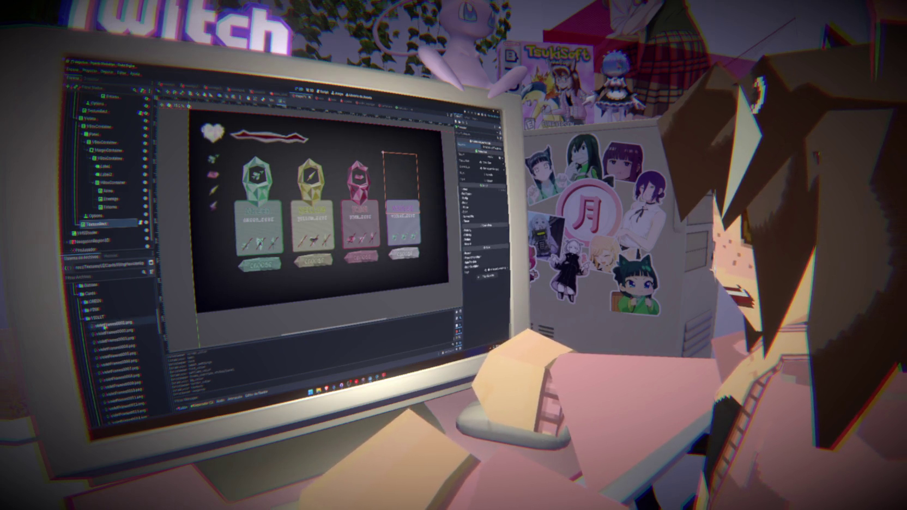
pyautogui.moveTo(104, 325)
pyautogui.mouseDown()
pyautogui.moveTo(245, 218)
pyautogui.moveTo(494, 159)
pyautogui.mouseUp()
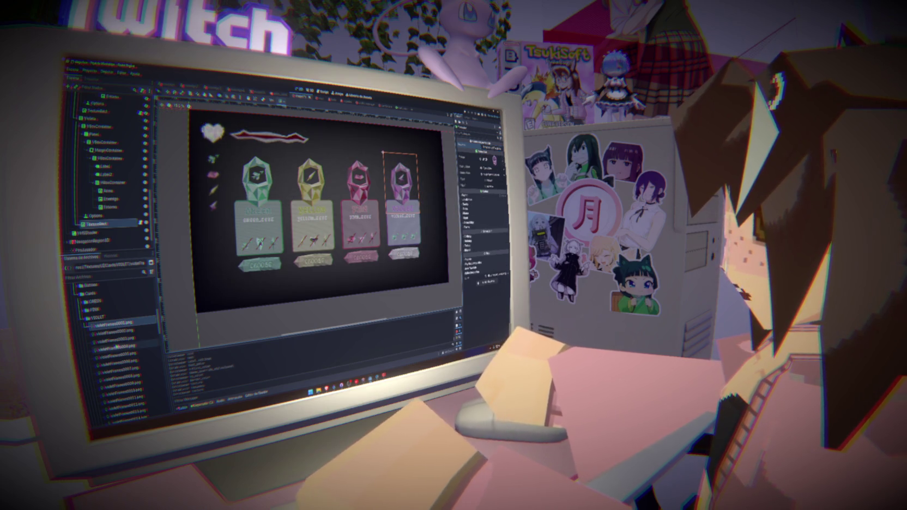
pyautogui.scroll(-10, 117, 347)
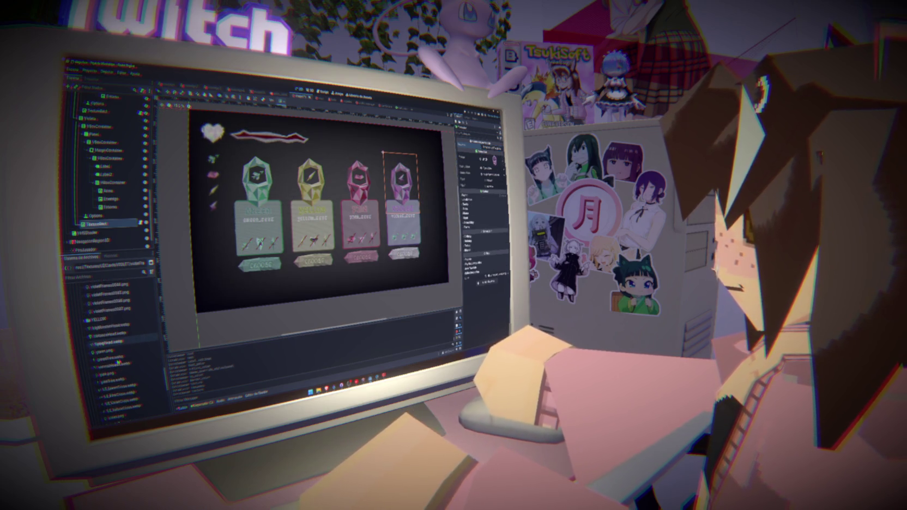
pyautogui.scroll(5, 117, 327)
pyautogui.click(109, 283)
pyautogui.keyDown('shift'); pyautogui.click(114, 355); pyautogui.keyUp('shift')
pyautogui.moveTo(115, 354)
pyautogui.mouseDown()
pyautogui.moveTo(143, 354)
pyautogui.moveTo(245, 245)
pyautogui.moveTo(496, 164)
pyautogui.moveTo(494, 153)
pyautogui.mouseUp()
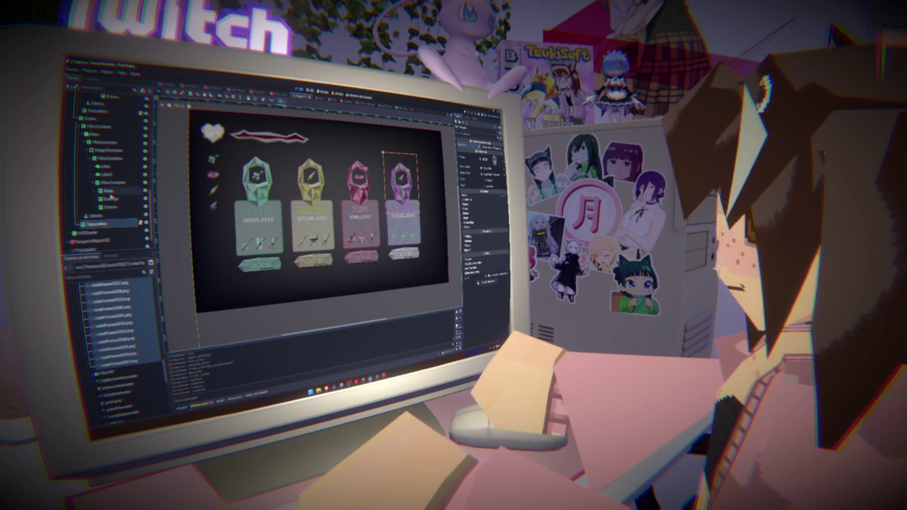
pyautogui.scroll(-3, 109, 191)
# Step: Shift the Violeta card Panel's StyleBox colour to a bluish purple
pyautogui.click(91, 192)
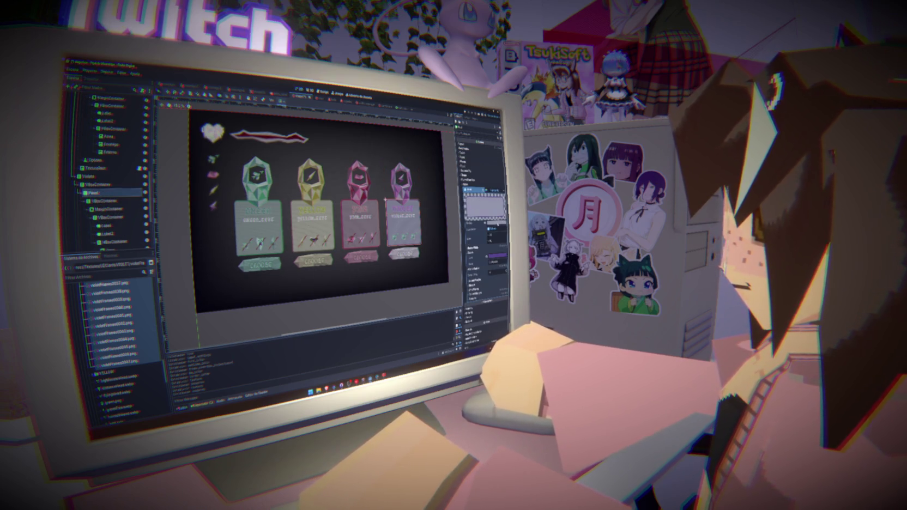
pyautogui.click(497, 255)
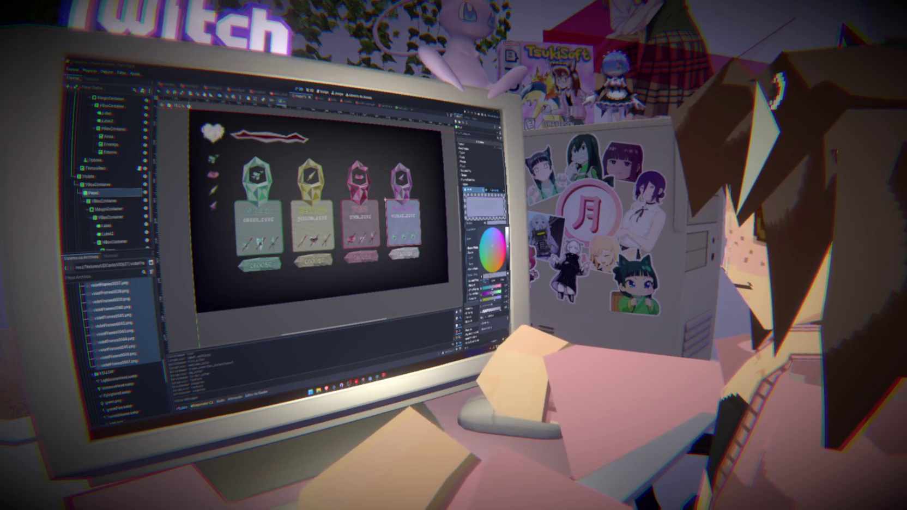
pyautogui.moveTo(493, 246); pyautogui.dragTo(488, 238)
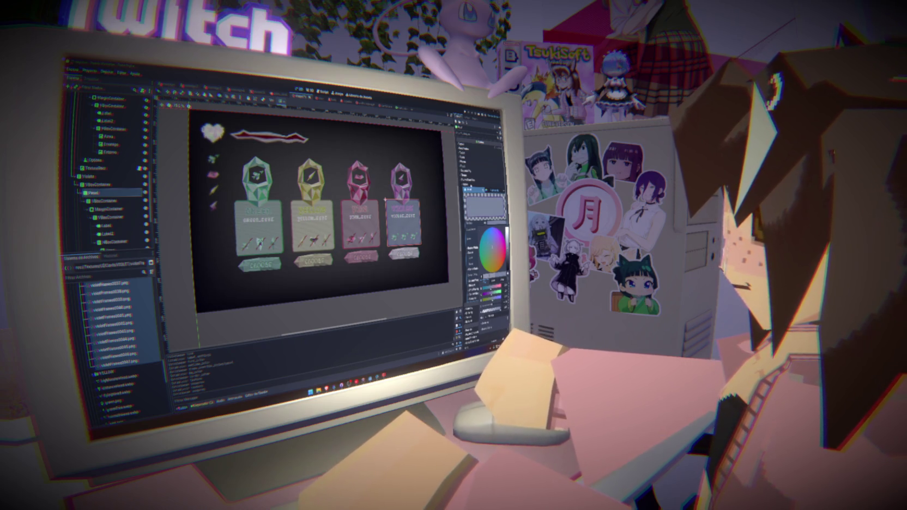
pyautogui.press('Escape')
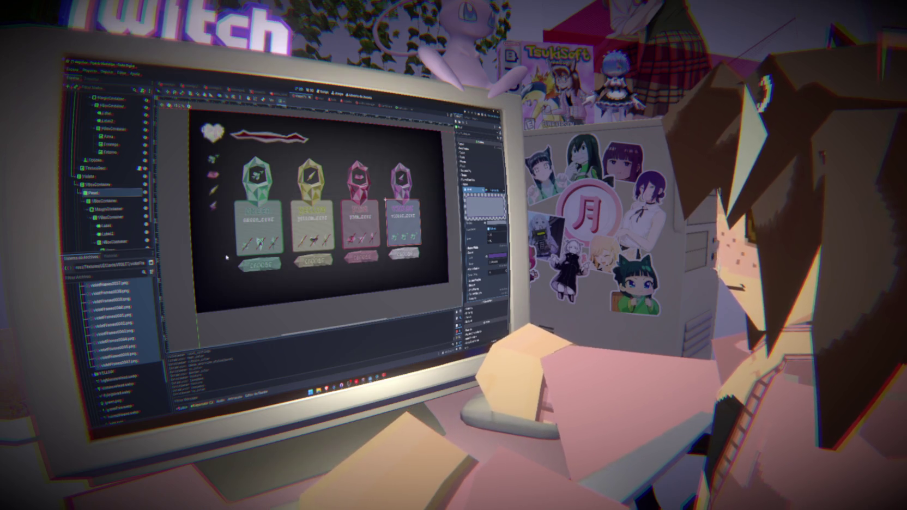
pyautogui.scroll(-3, 99, 199)
pyautogui.click(96, 196)
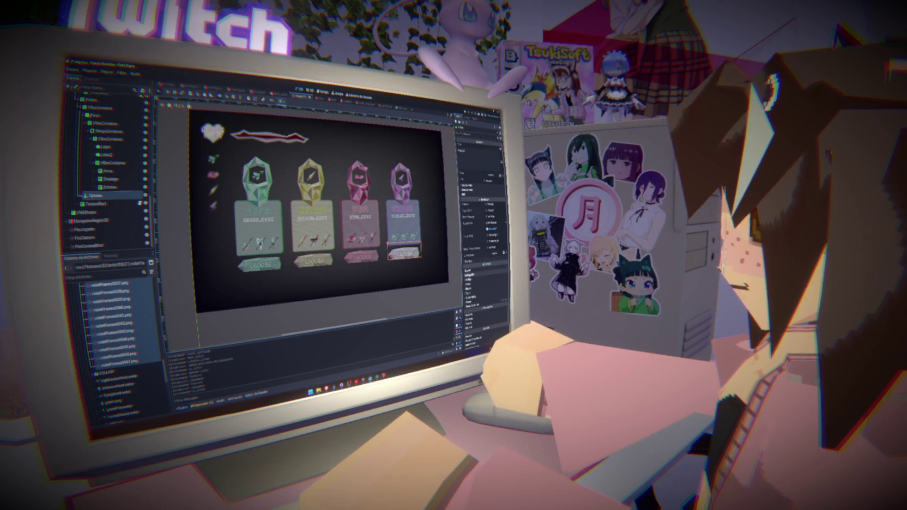
# Step: Tint the Opciones button's modulate colour a bright purple
pyautogui.click(494, 302)
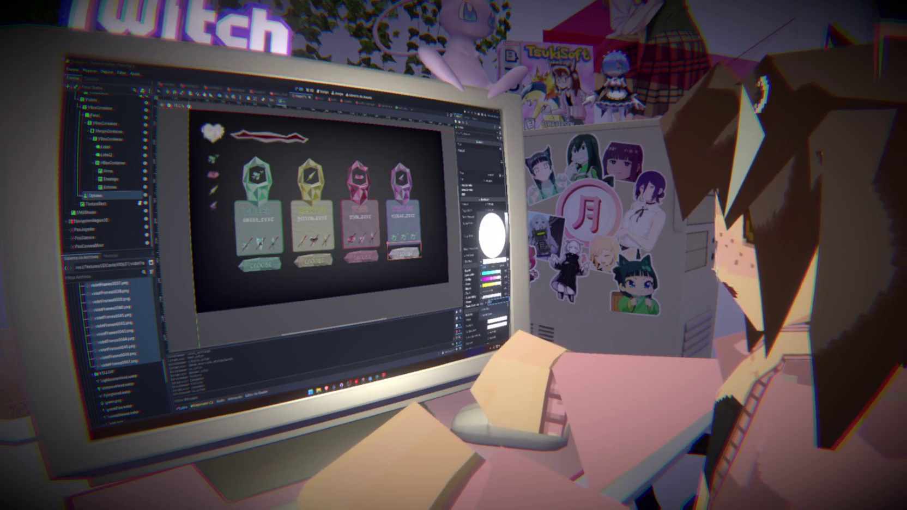
pyautogui.moveTo(501, 284); pyautogui.dragTo(489, 284)
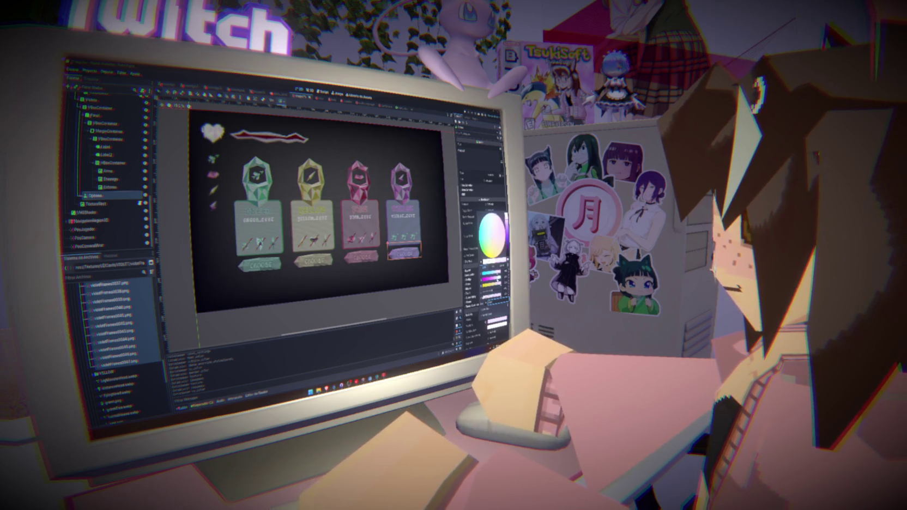
pyautogui.moveTo(489, 284); pyautogui.dragTo(485, 284)
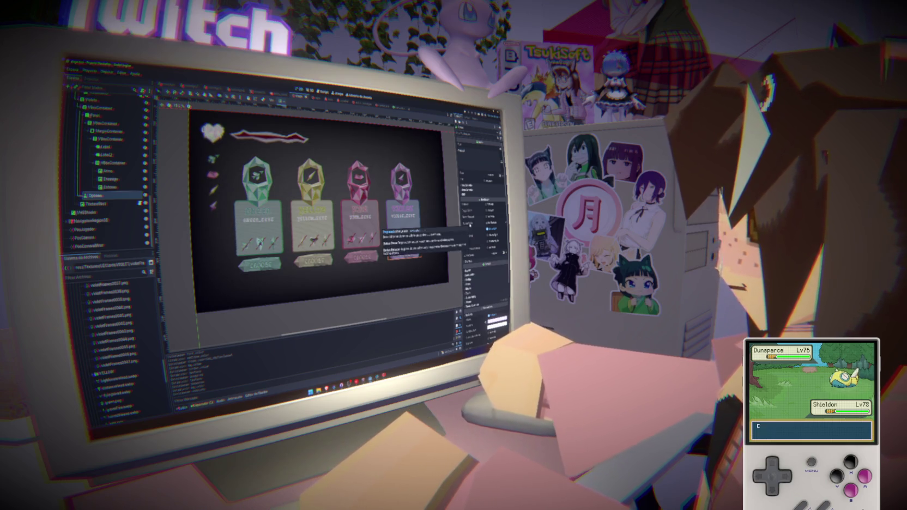
pyautogui.click(94, 180)
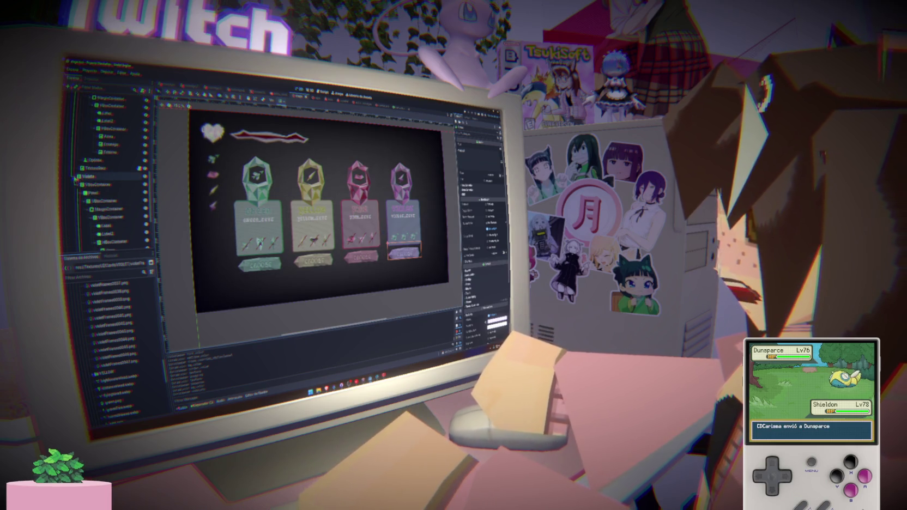
pyautogui.scroll(5, 136, 191)
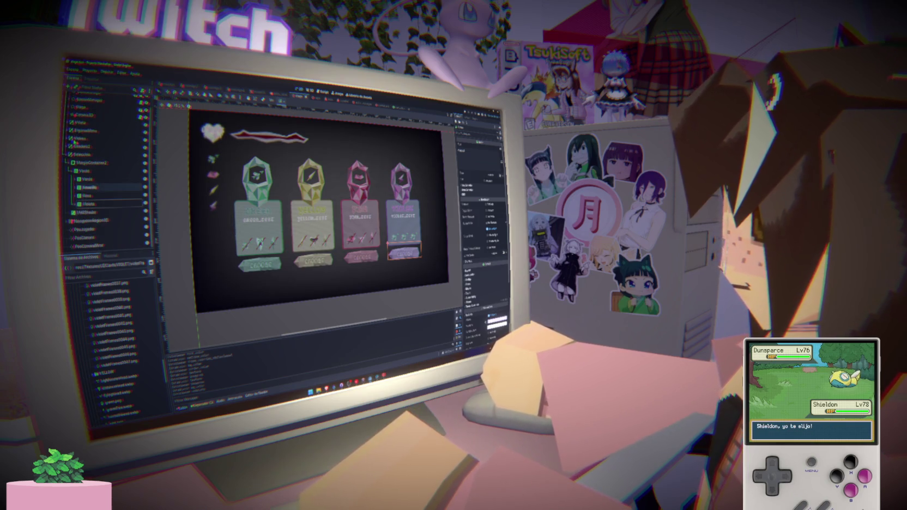
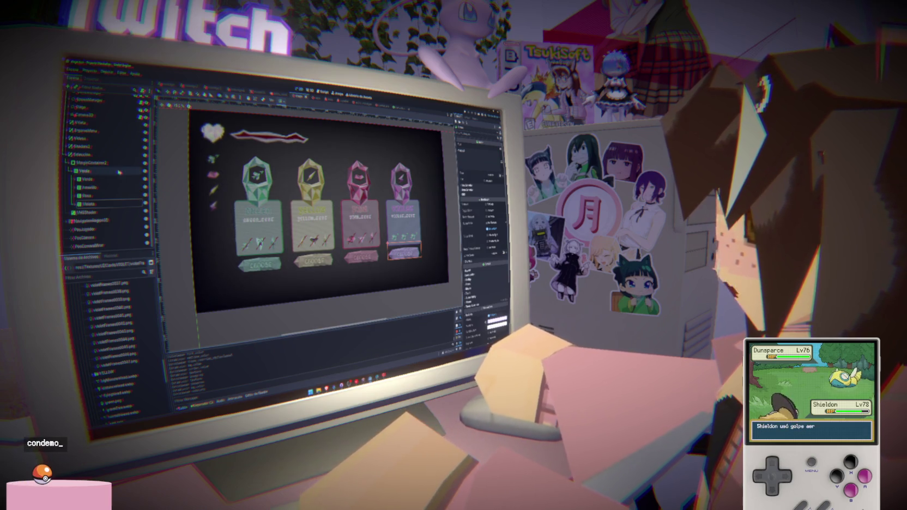
# Step: Hide the green, violet and pink cards, then show all three again
pyautogui.click(145, 179)
pyautogui.click(146, 203)
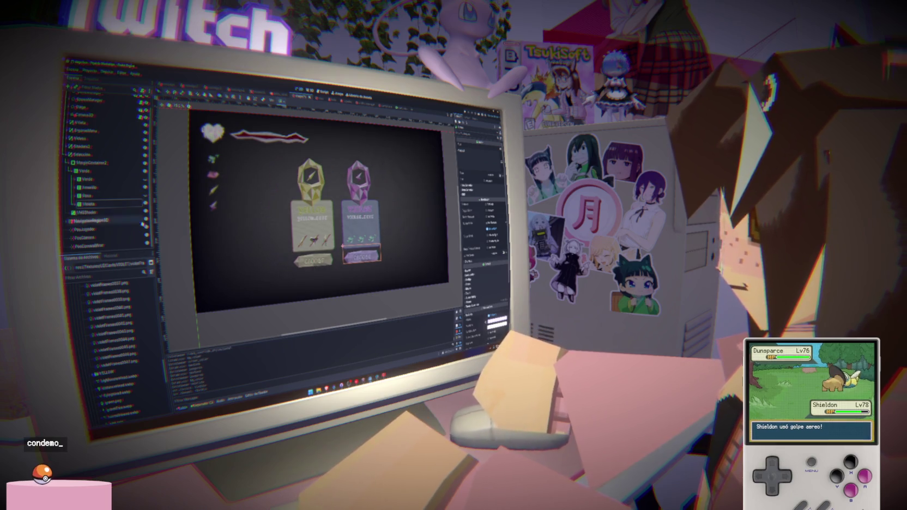
pyautogui.click(145, 195)
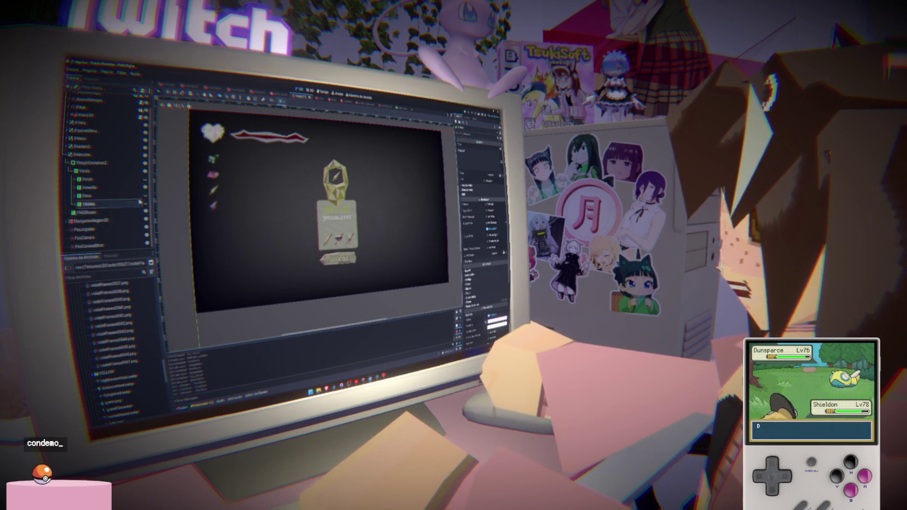
pyautogui.click(146, 203)
pyautogui.click(145, 195)
pyautogui.click(145, 179)
# Step: Check the Verde card's TextureRect script, then return to the card layout and select Ataque
pyautogui.click(93, 171)
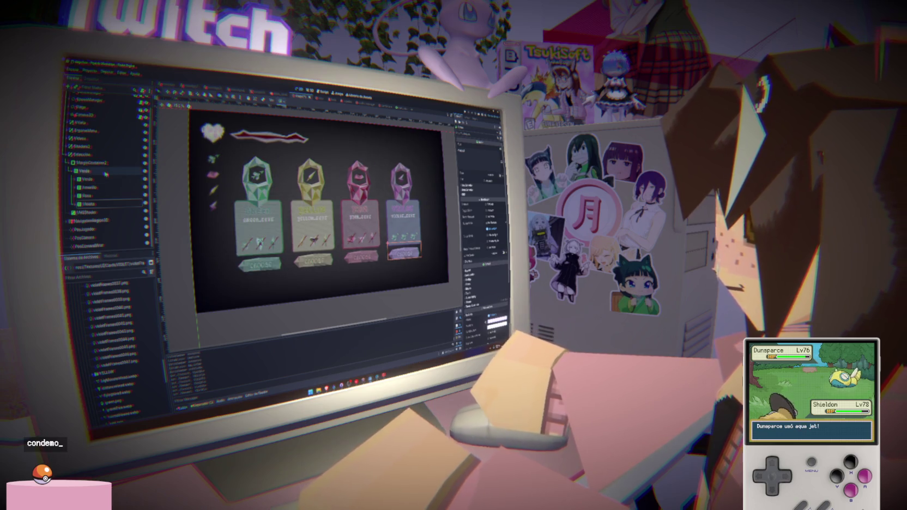
pyautogui.click(320, 89)
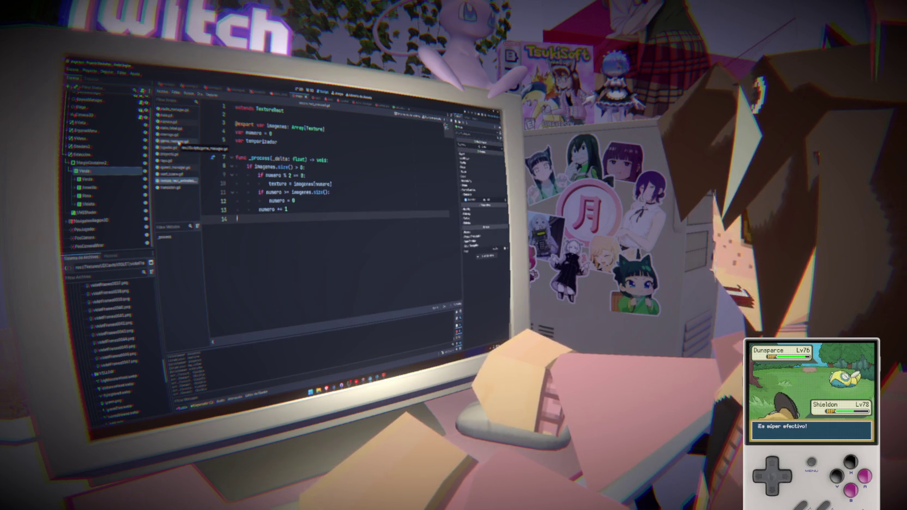
pyautogui.click(299, 90)
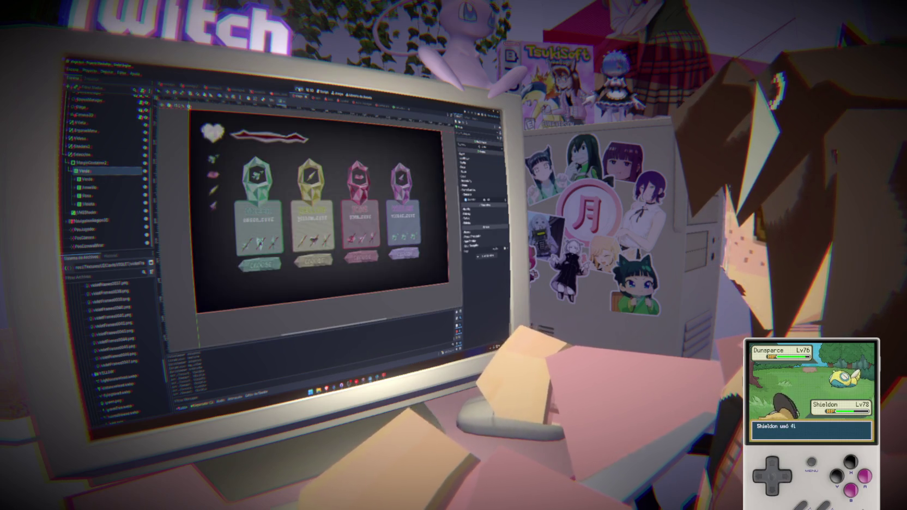
pyautogui.scroll(-2, 112, 212)
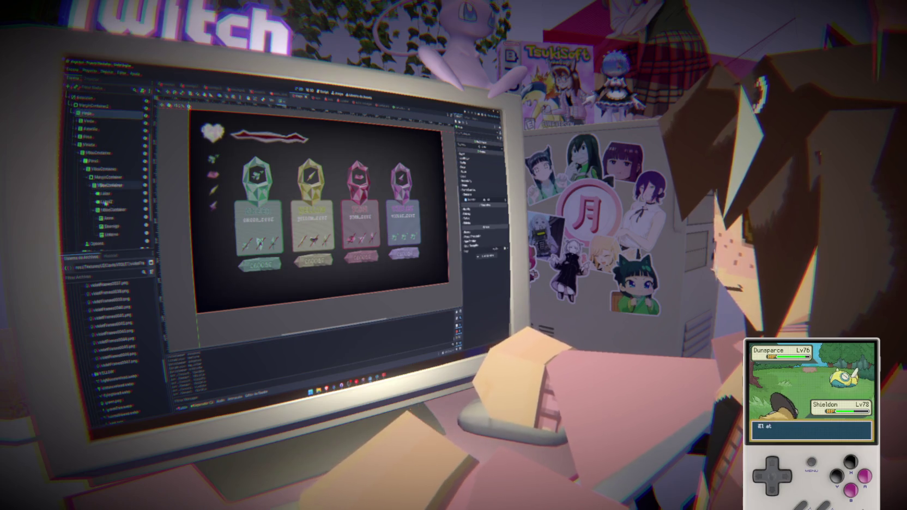
pyautogui.click(115, 218)
pyautogui.scroll(-3, 109, 338)
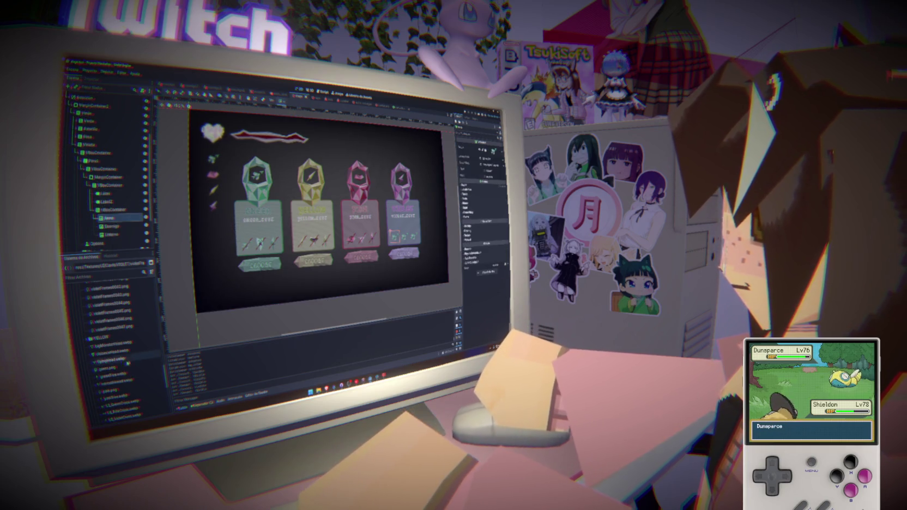
pyautogui.scroll(-3, 112, 355)
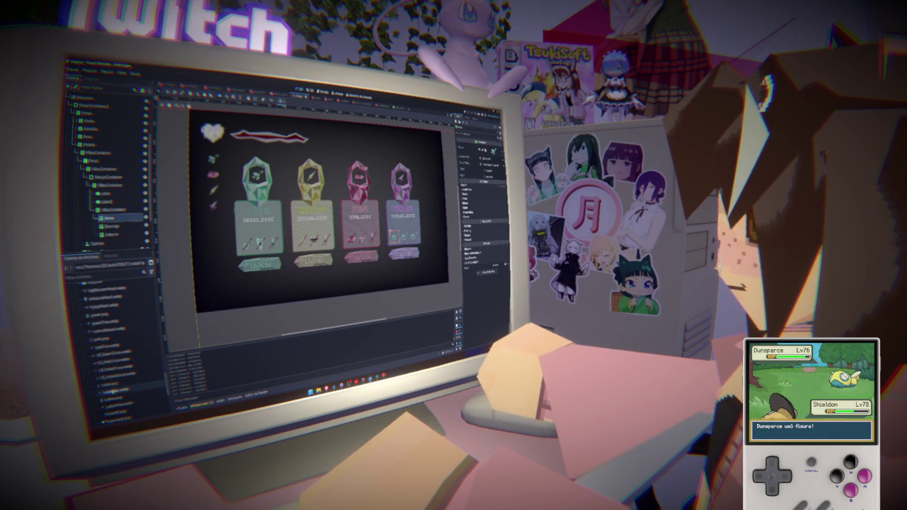
# Step: Add the UI_VioletCross image to the scene and assign the violetFrames0047.png texture
pyautogui.moveTo(107, 372)
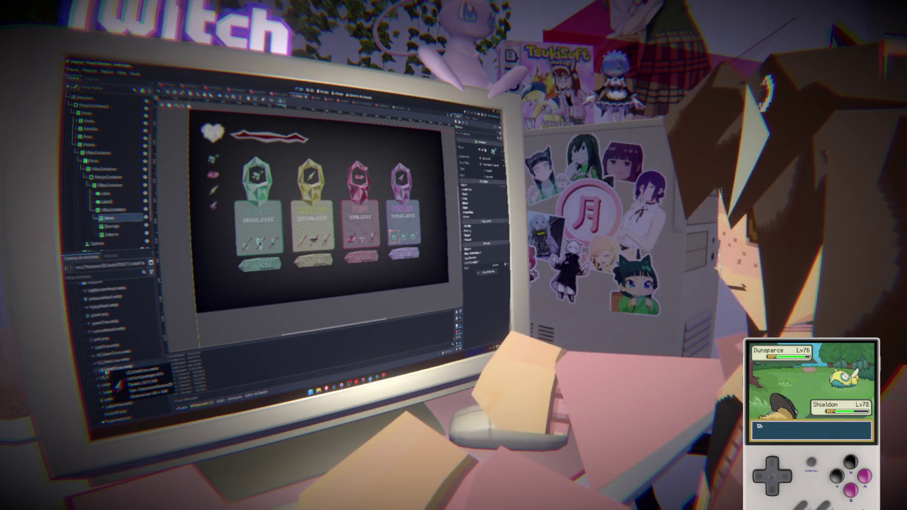
pyautogui.moveTo(106, 372); pyautogui.dragTo(111, 241)
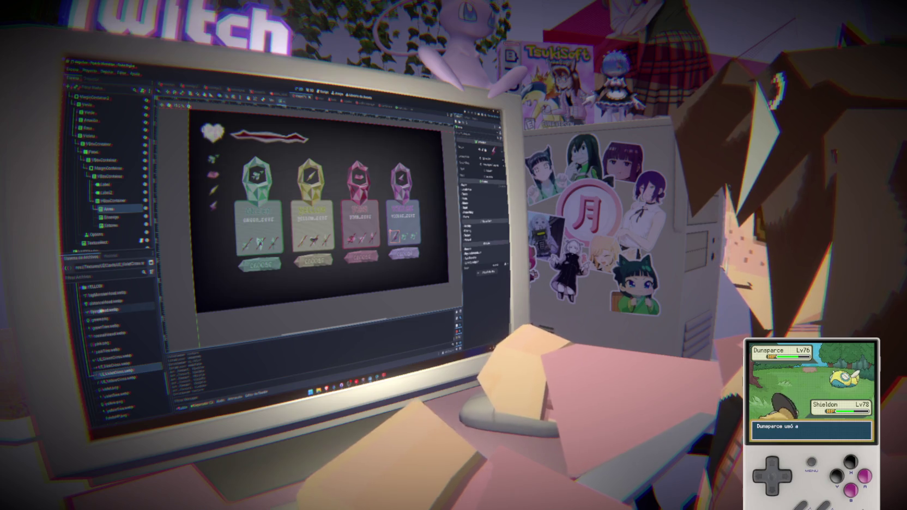
pyautogui.scroll(1, 101, 310)
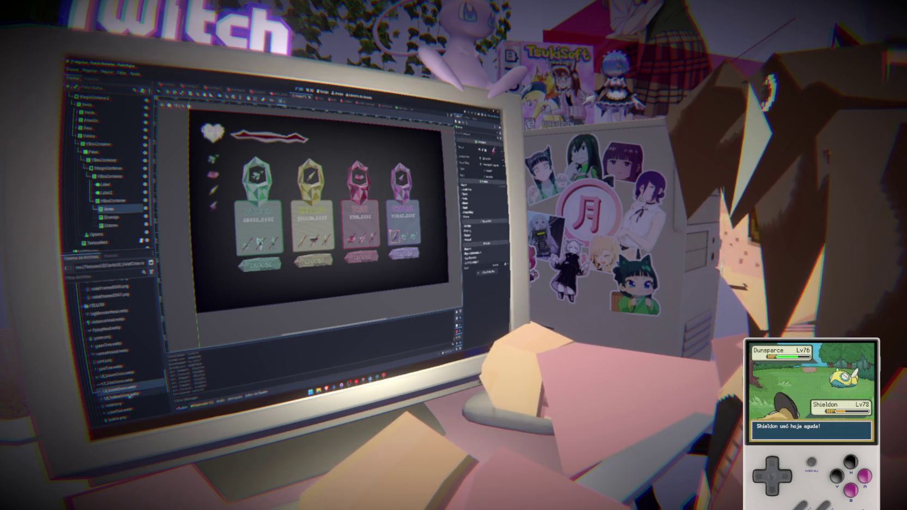
pyautogui.moveTo(117, 416)
pyautogui.mouseDown()
pyautogui.moveTo(129, 271)
pyautogui.moveTo(116, 208)
pyautogui.mouseUp()
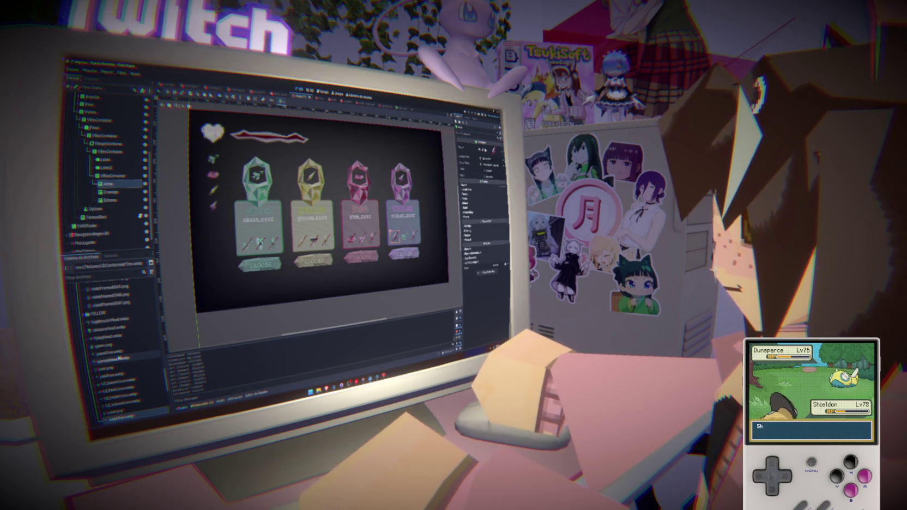
pyautogui.moveTo(119, 359)
pyautogui.mouseDown()
pyautogui.moveTo(114, 189)
pyautogui.moveTo(117, 202)
pyautogui.mouseUp()
pyautogui.click(117, 303)
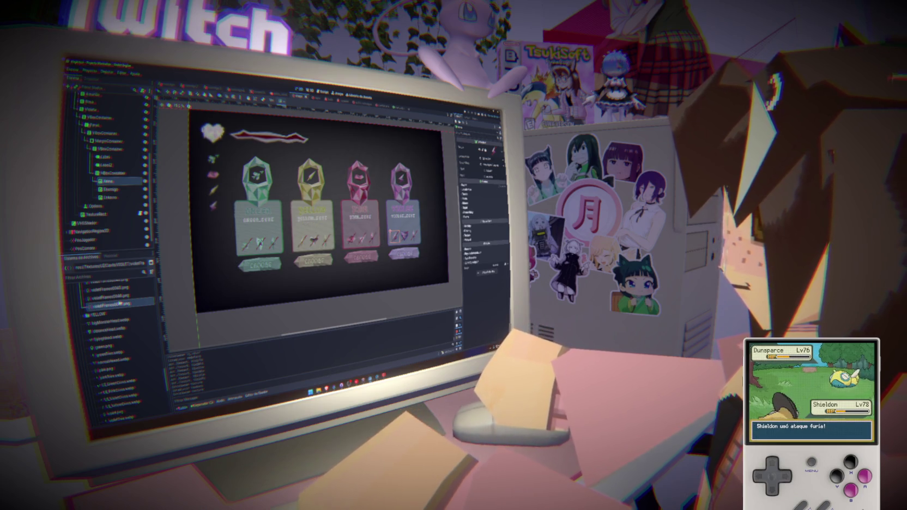
# Step: Hide and re-show the Seleccion screen, then view the TextureRect script
pyautogui.click(80, 117)
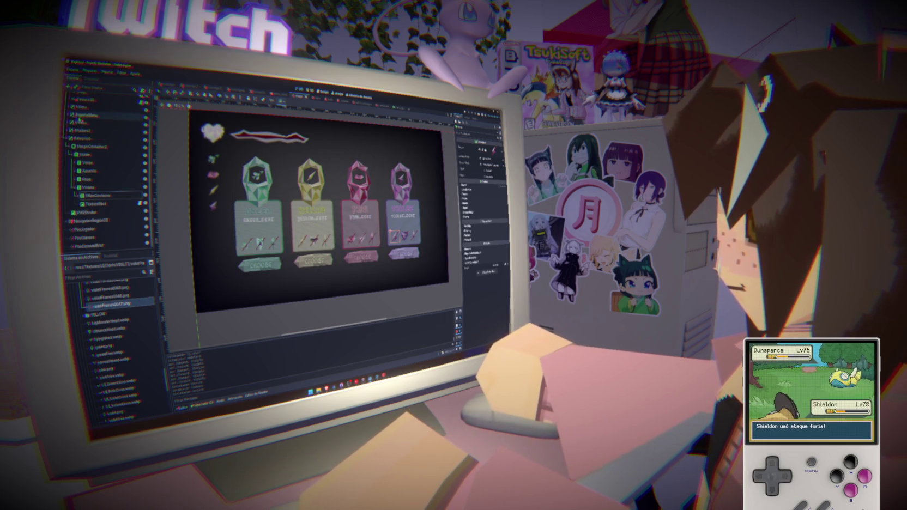
pyautogui.click(123, 171)
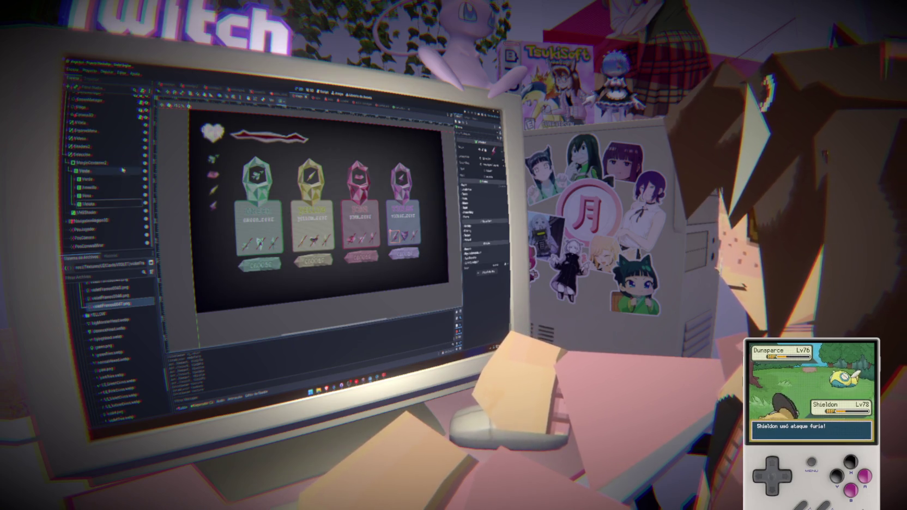
pyautogui.click(87, 155)
pyautogui.click(145, 155)
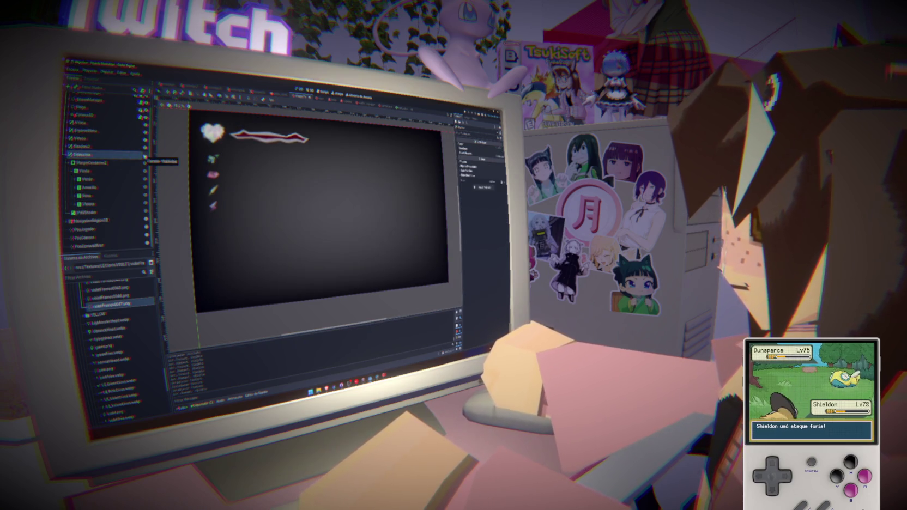
pyautogui.click(145, 156)
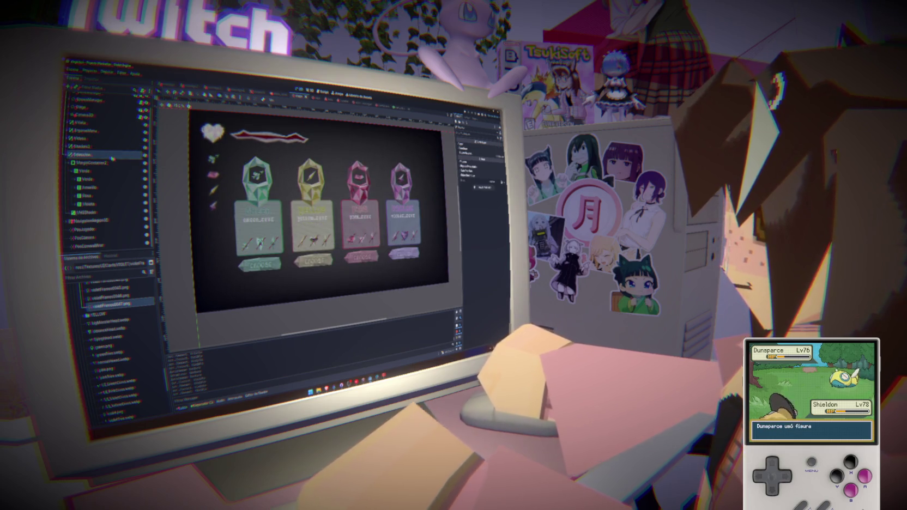
pyautogui.click(324, 91)
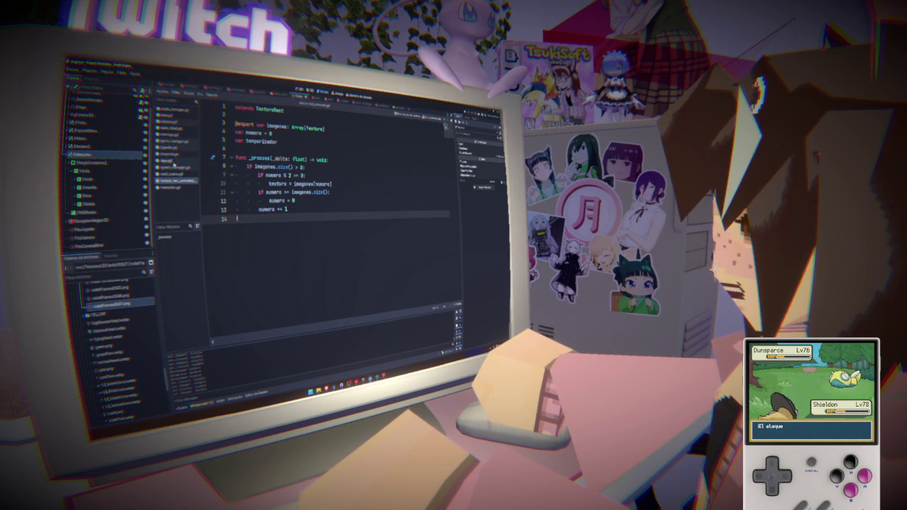
# Step: Add blank lines below line 134 and paste the tween lines into the Violeta case
pyautogui.click(174, 141)
pyautogui.scroll(-5, 334, 223)
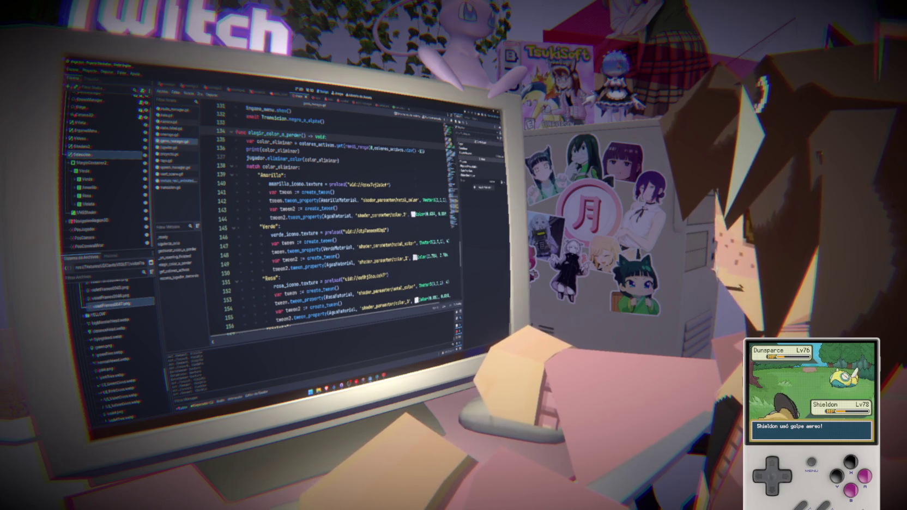
pyautogui.moveTo(381, 148); pyautogui.dragTo(425, 151)
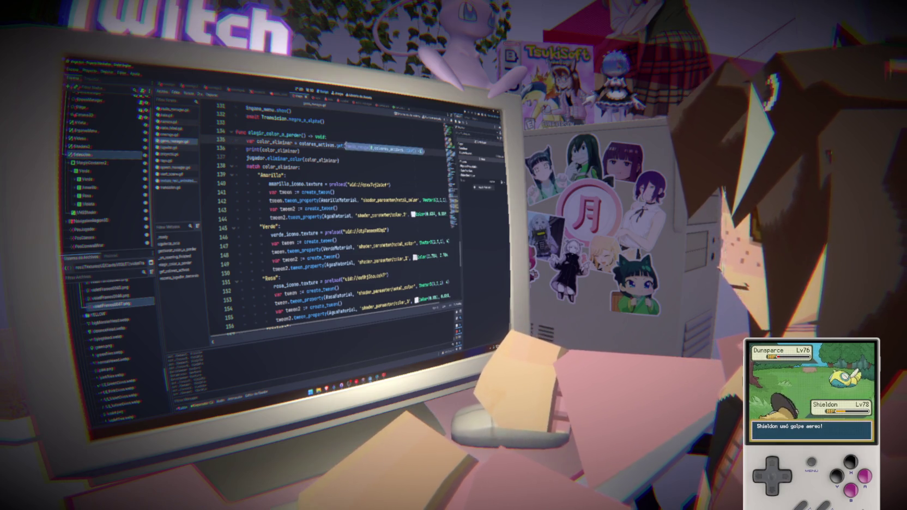
pyautogui.click(349, 138)
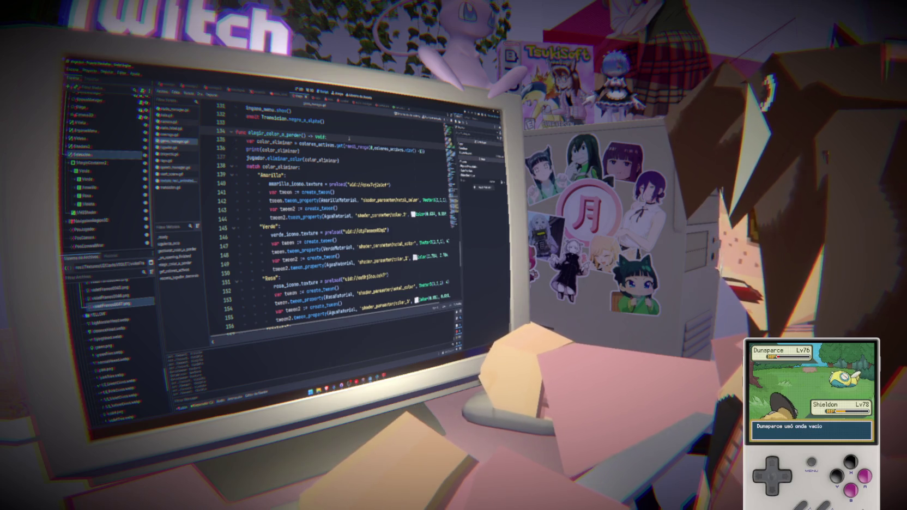
pyautogui.press('Return')
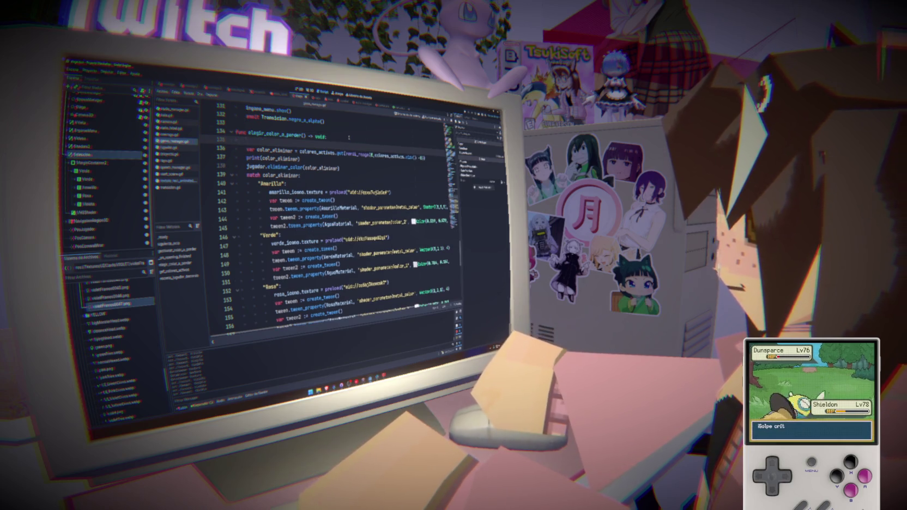
pyautogui.press('Return')
pyautogui.press('Return')
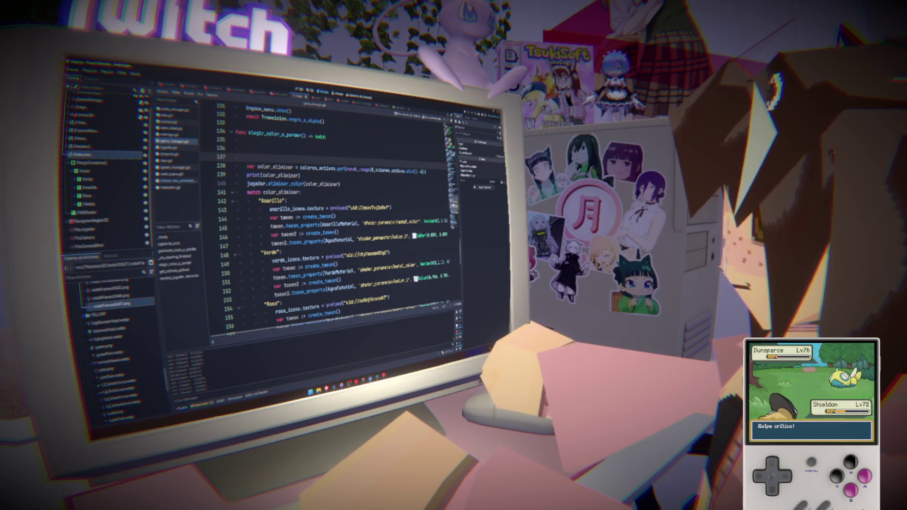
pyautogui.scroll(-3, 337, 218)
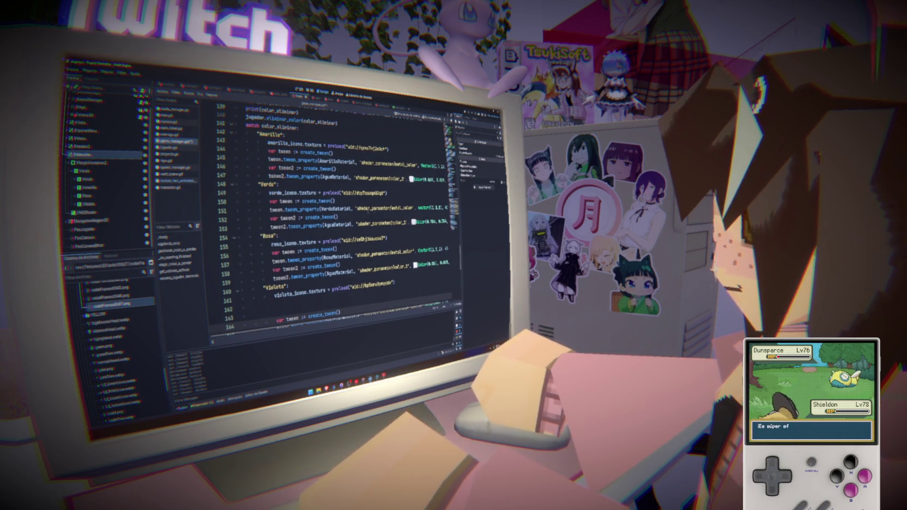
pyautogui.hotkey('ctrl', 'v')
# Step: Add a blank line above _ready at line 47 and select the four card nodes
pyautogui.scroll(6, 327, 216)
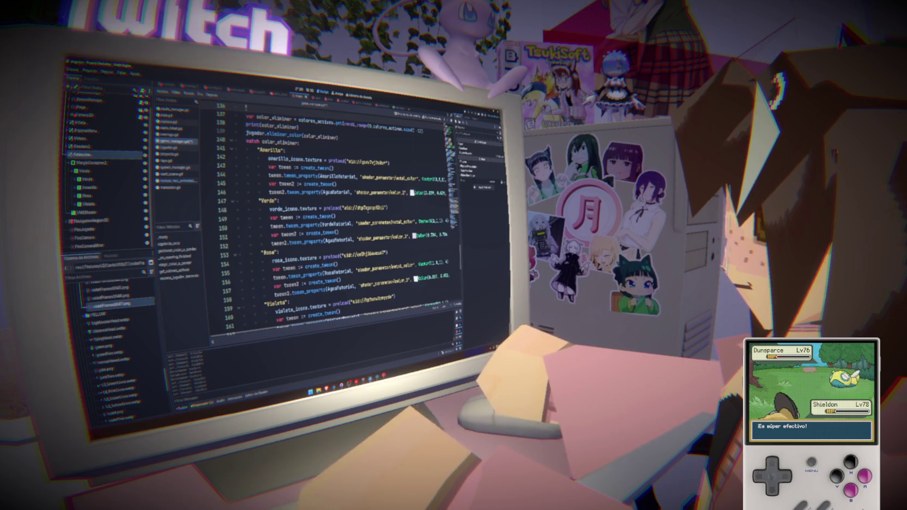
pyautogui.scroll(10, 299, 221)
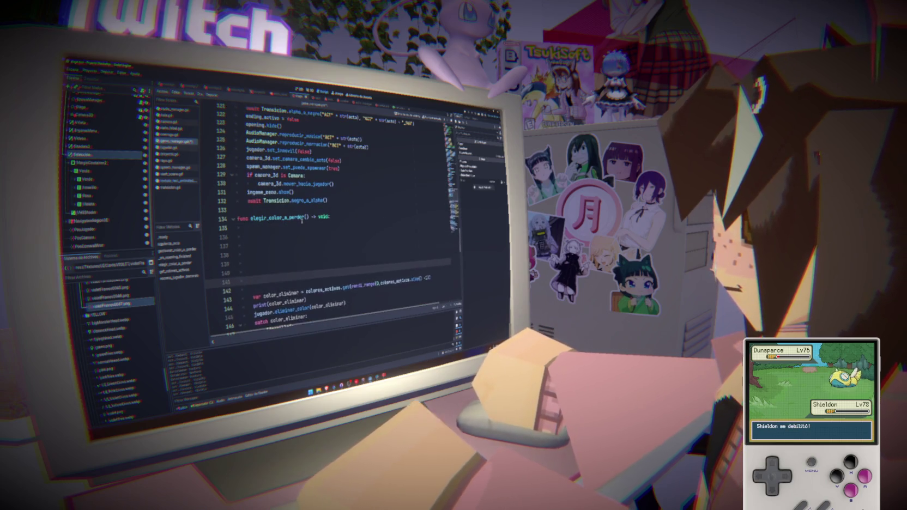
pyautogui.scroll(1, 327, 219)
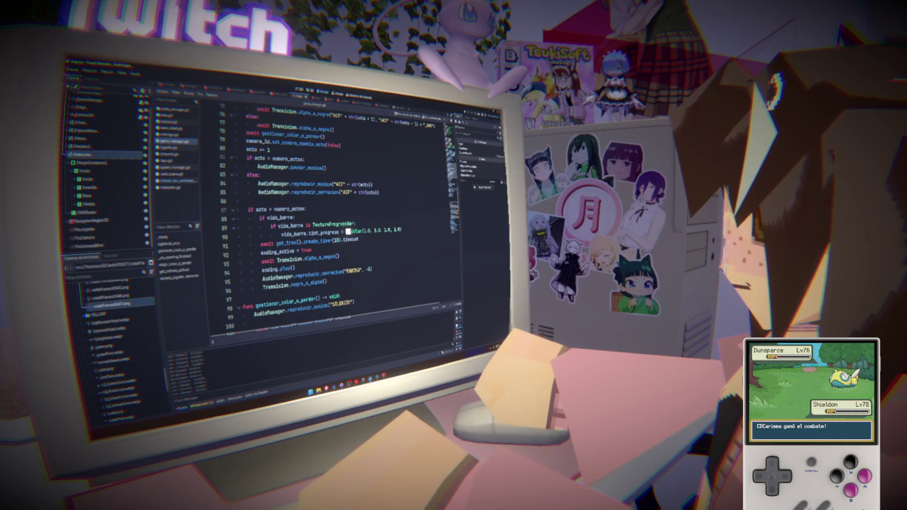
pyautogui.scroll(17, 327, 218)
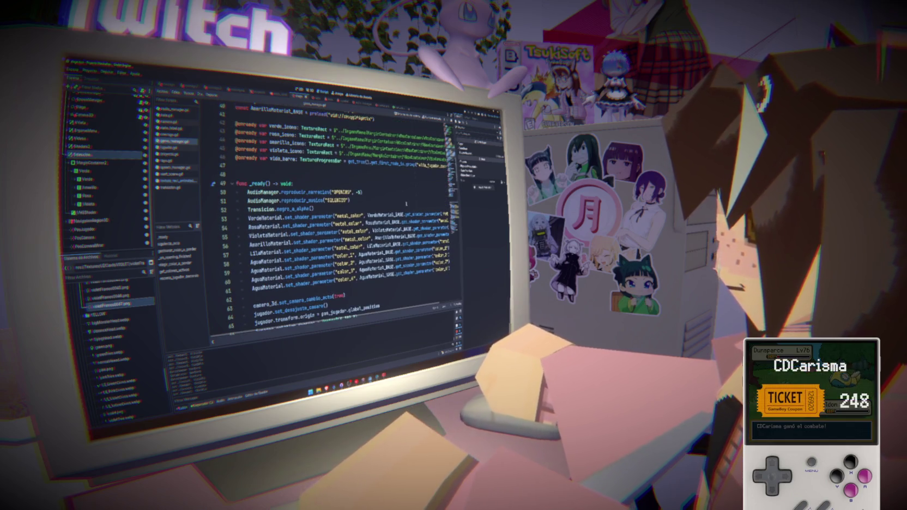
pyautogui.click(298, 171)
pyautogui.press('Return')
pyautogui.press('Return')
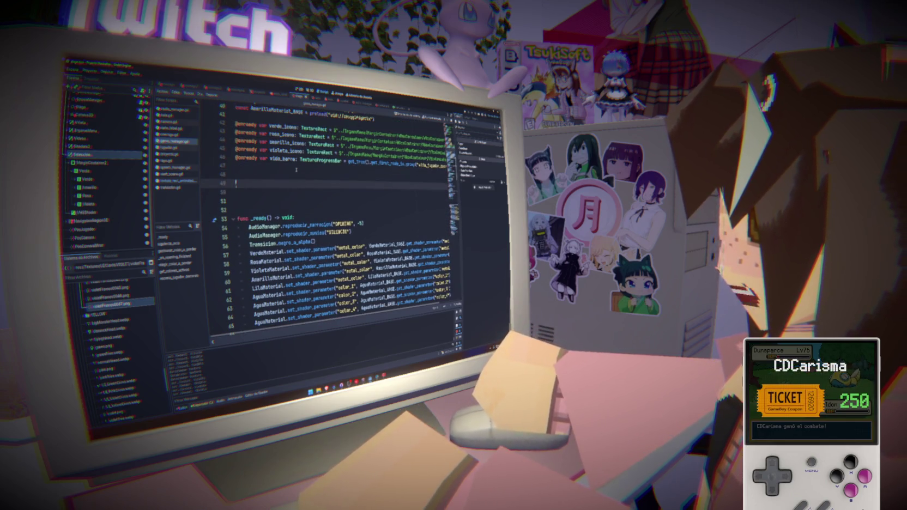
pyautogui.click(89, 179)
pyautogui.keyDown('shift'); pyautogui.click(90, 204); pyautogui.keyUp('shift')
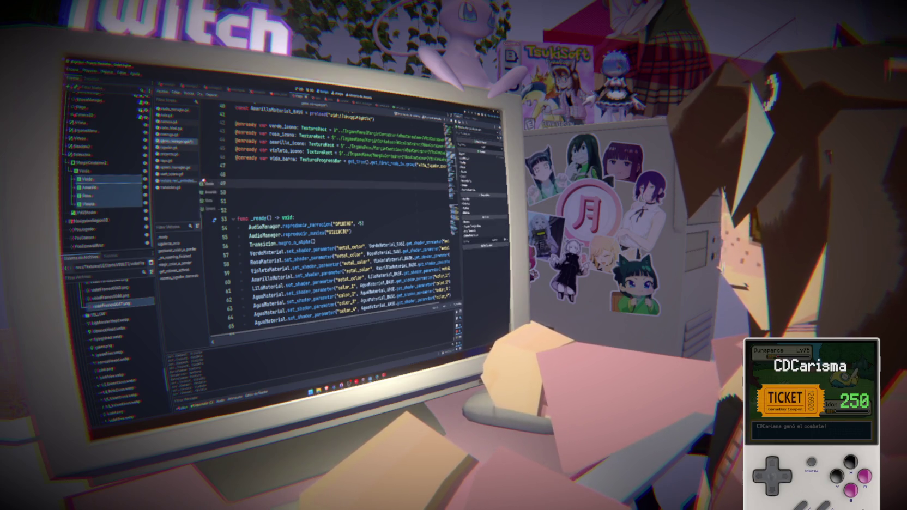
# Step: Add onready references verde_ui, amarillo_ui, rosa_ui and violeta_ui and remove the extra blank lines
pyautogui.moveTo(204, 180); pyautogui.dragTo(206, 184)
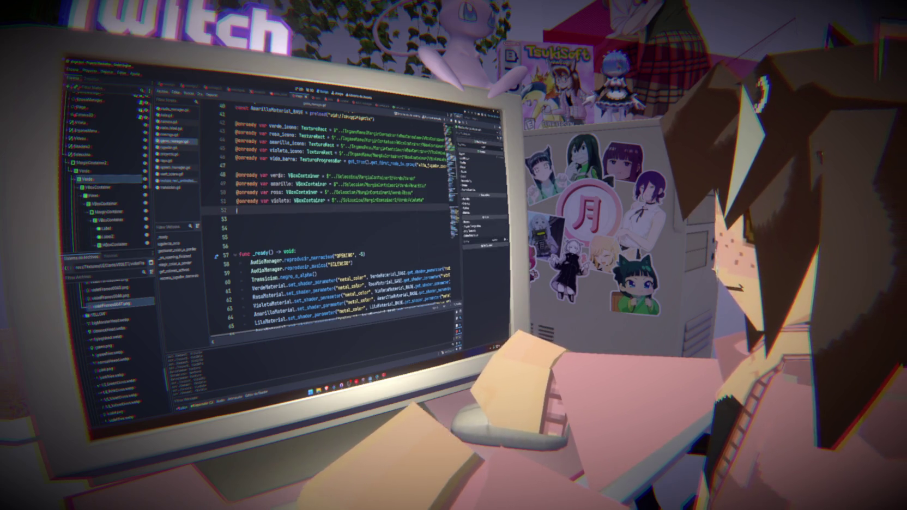
pyautogui.click(283, 176)
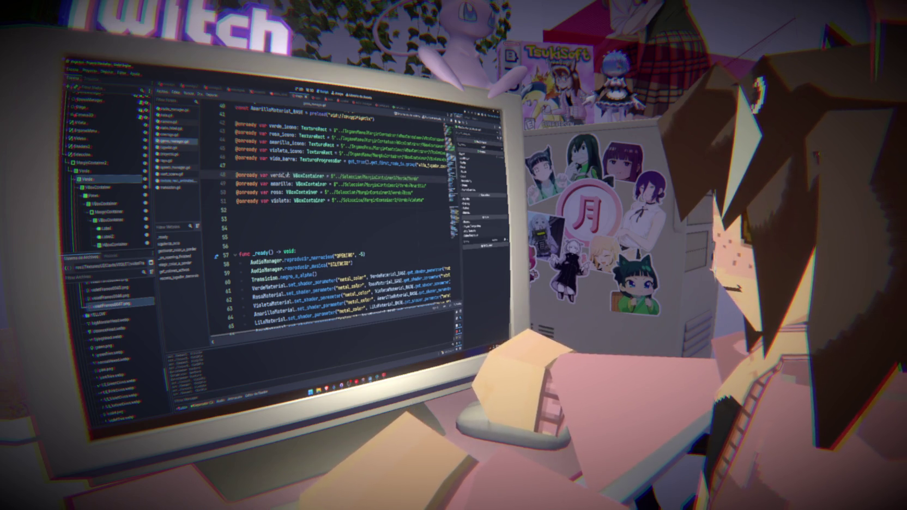
pyautogui.write('_ui')
pyautogui.click(289, 184)
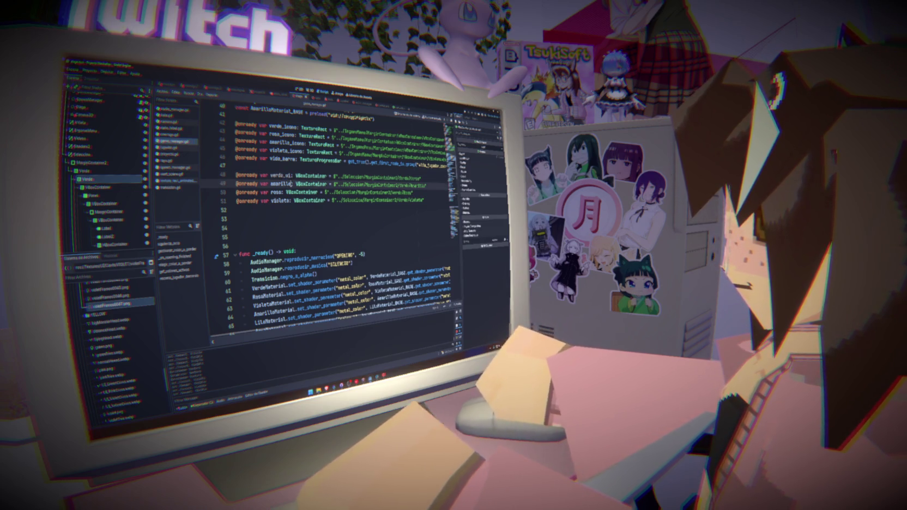
pyautogui.write('_ui')
pyautogui.click(279, 193)
pyautogui.write('_ui')
pyautogui.click(287, 201)
pyautogui.write('_ui')
pyautogui.hotkey('ctrl', 's')
pyautogui.click(288, 208)
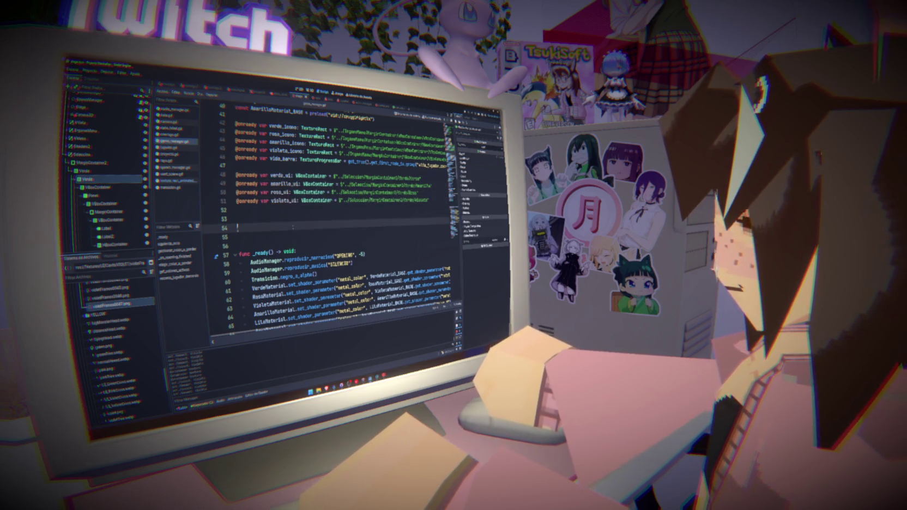
pyautogui.press('Delete')
pyautogui.press('Delete')
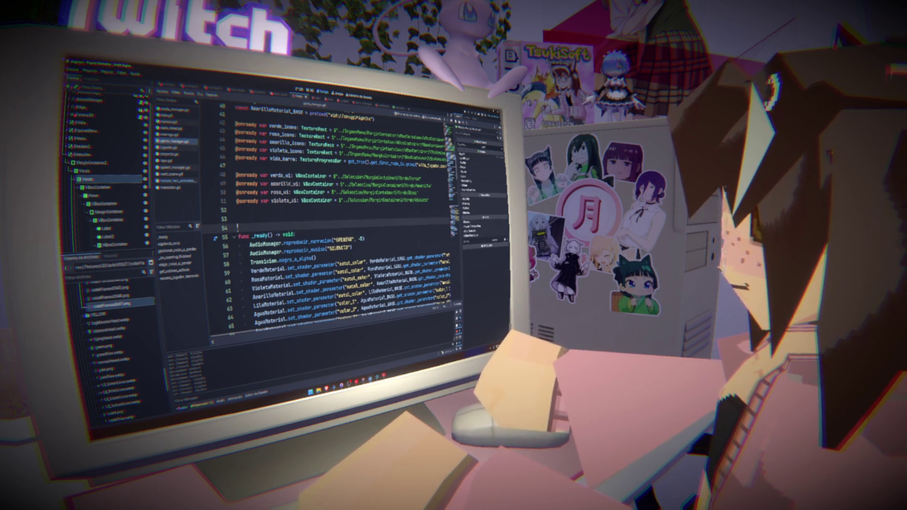
# Step: Select the verde_ui name and look through elegir_color_a_perder
pyautogui.doubleClick(281, 175)
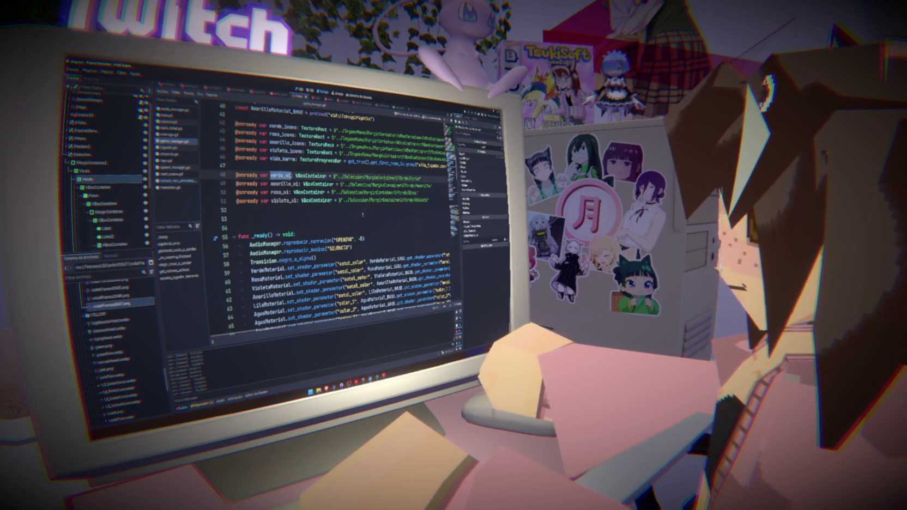
pyautogui.click(303, 216)
pyautogui.doubleClick(280, 176)
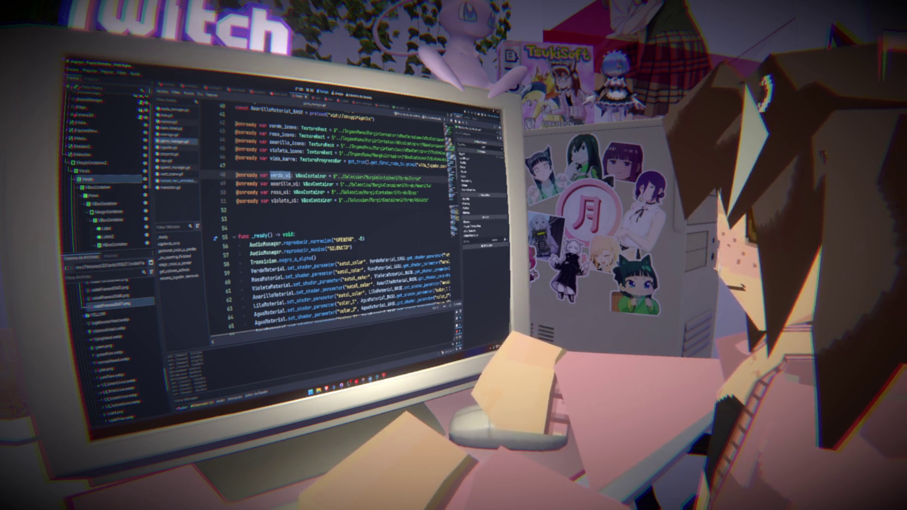
pyautogui.scroll(-15, 278, 225)
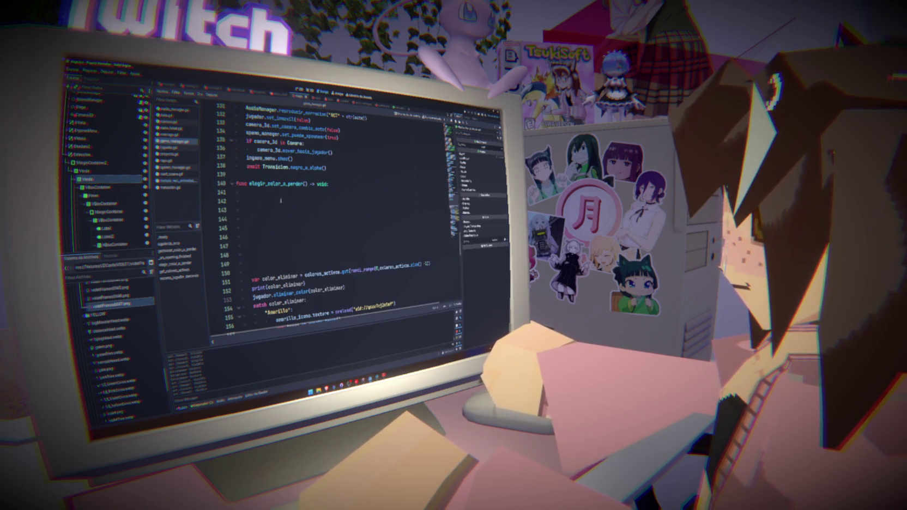
pyautogui.click(281, 200)
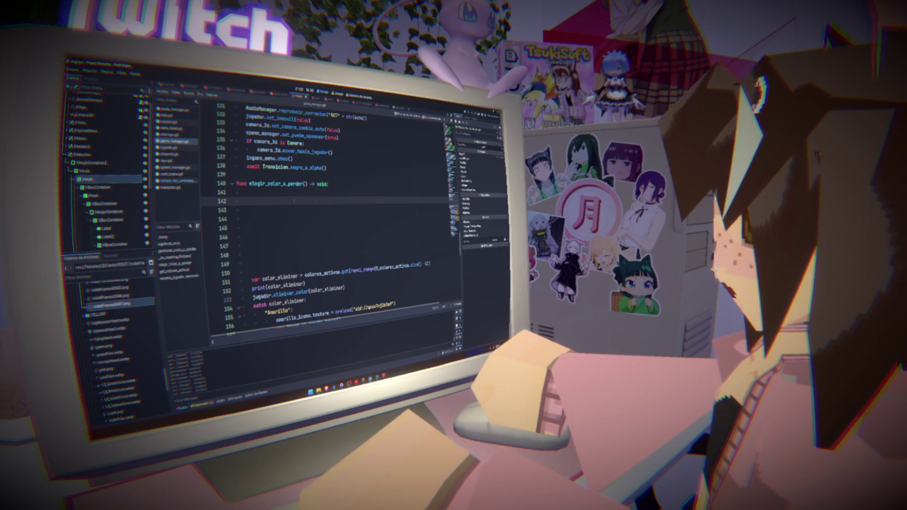
pyautogui.scroll(20, 294, 201)
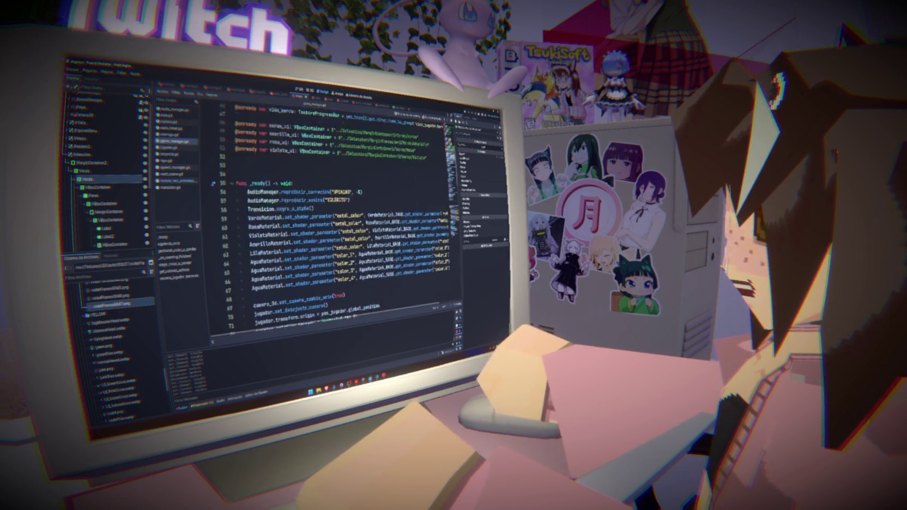
pyautogui.scroll(1, 336, 218)
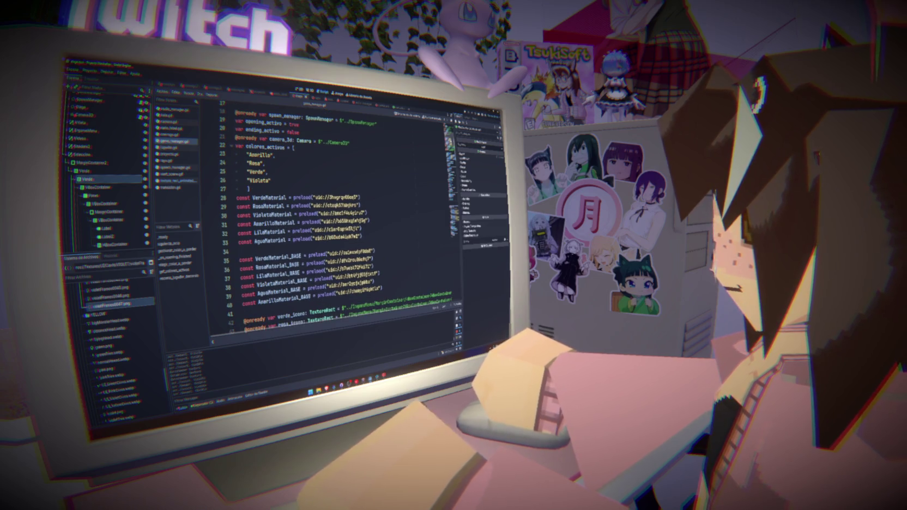
pyautogui.scroll(-5, 120, 207)
# Step: Collapse and re-expand the container under the Amarillo node
pyautogui.click(77, 187)
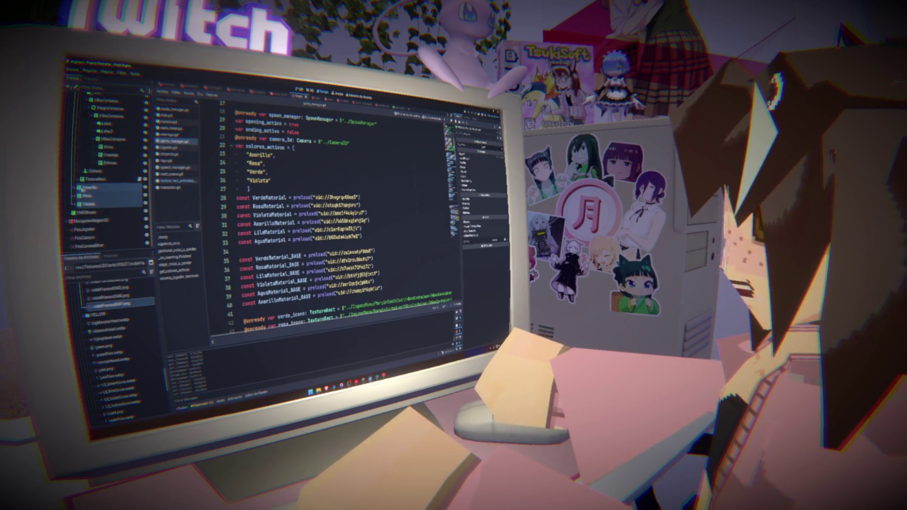
pyautogui.click(78, 195)
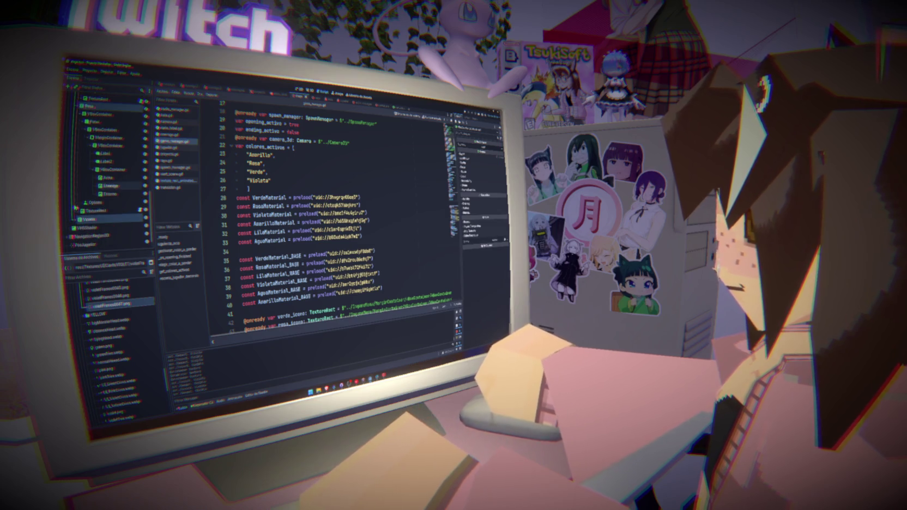
pyautogui.click(78, 224)
pyautogui.scroll(-3, 109, 212)
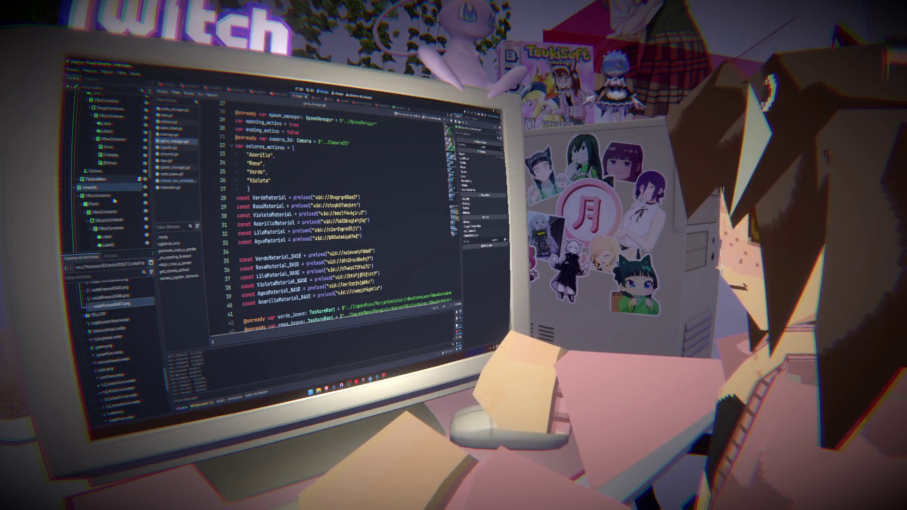
pyautogui.scroll(3, 101, 179)
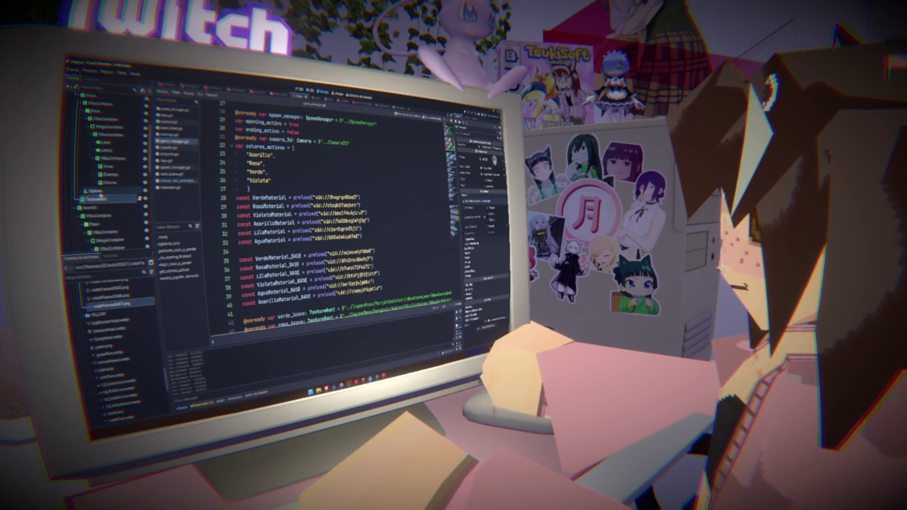
# Step: Find and select the Options button under the HBoxContainer in the Scene dock
pyautogui.click(101, 192)
pyautogui.moveTo(101, 194); pyautogui.dragTo(87, 191)
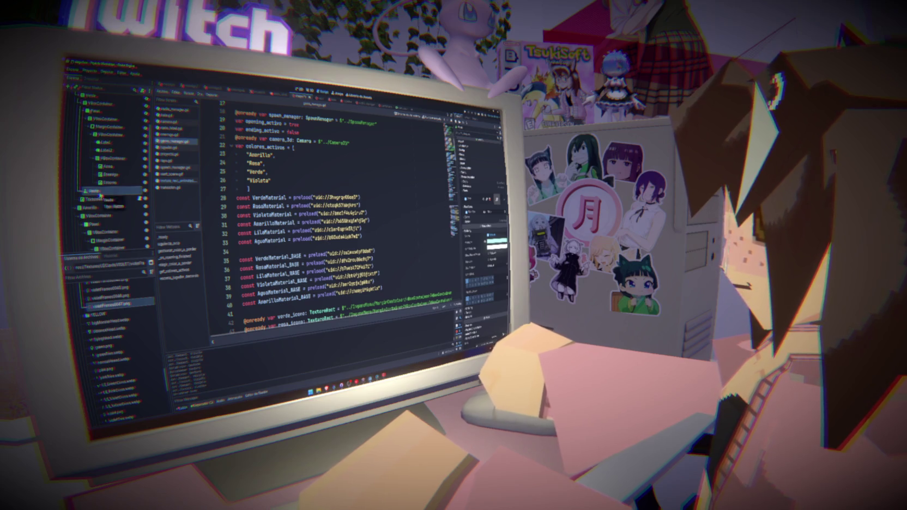
pyautogui.scroll(-3, 101, 194)
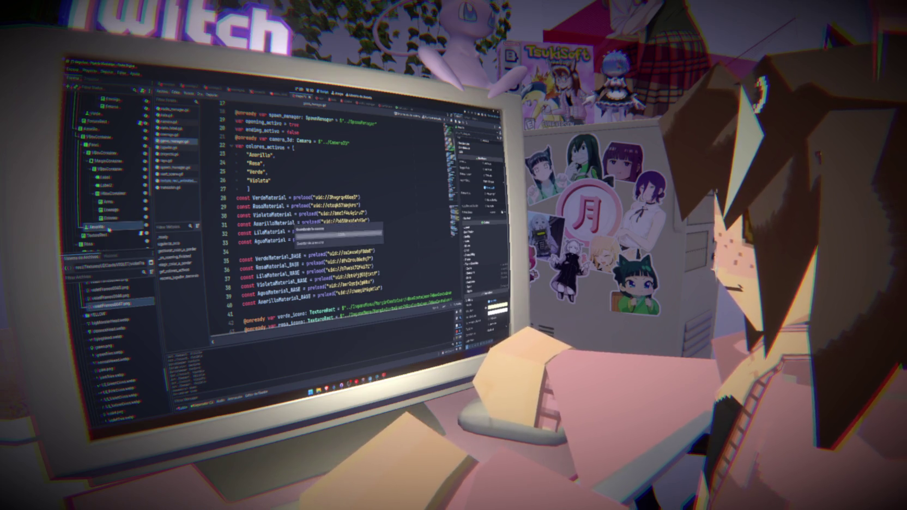
pyautogui.scroll(-2, 107, 218)
pyautogui.click(101, 202)
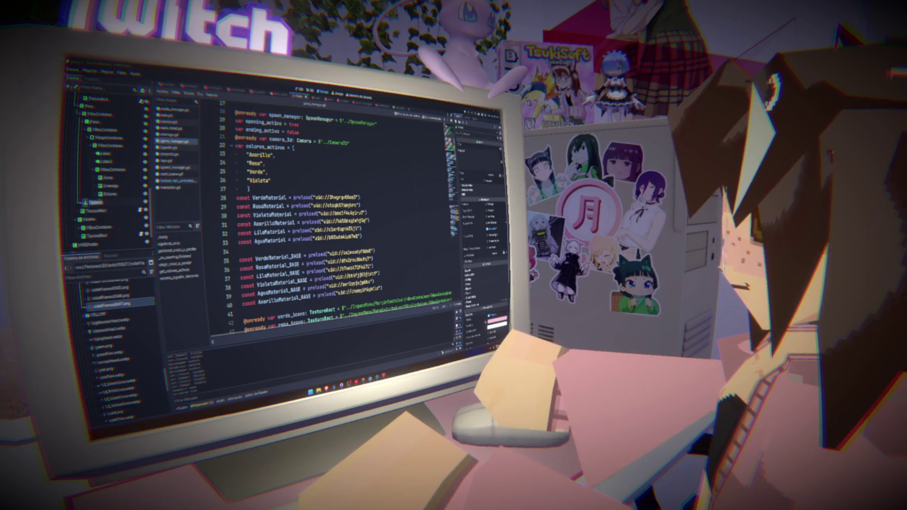
pyautogui.scroll(-2, 109, 185)
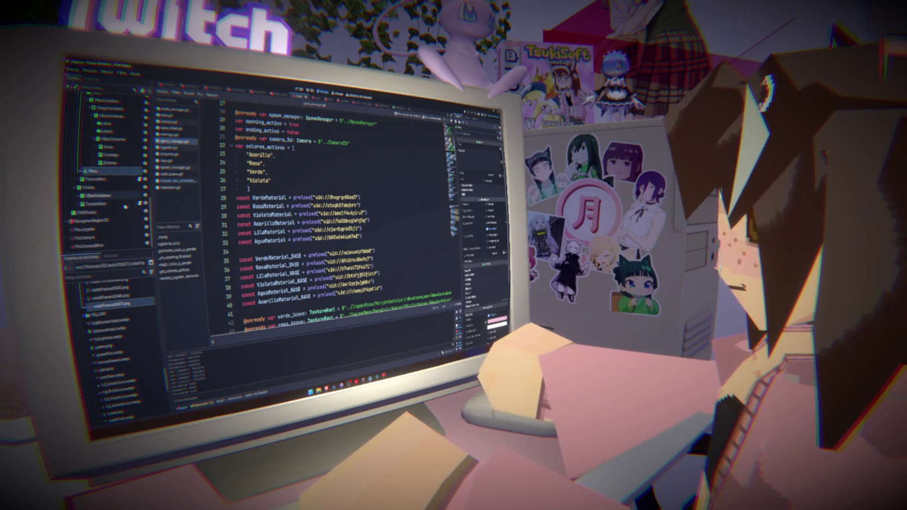
pyautogui.click(79, 195)
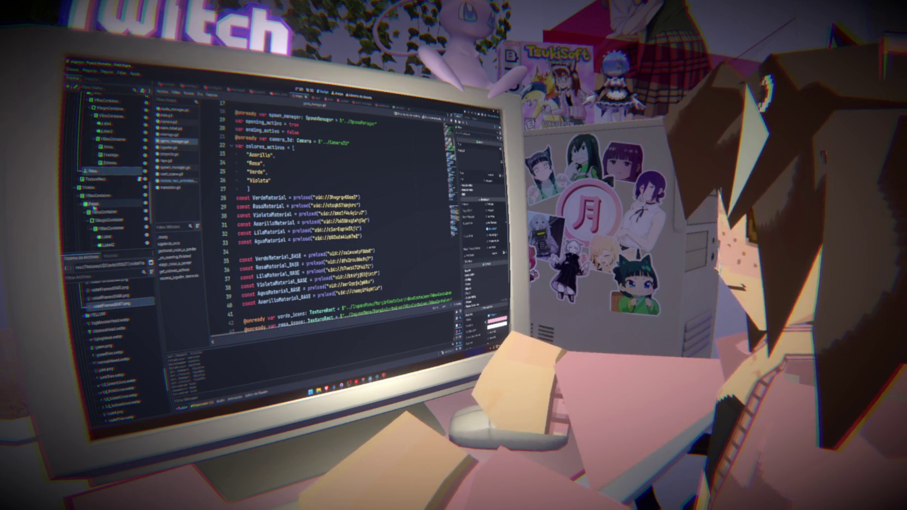
pyautogui.scroll(-3, 105, 208)
pyautogui.click(103, 207)
pyautogui.click(104, 207)
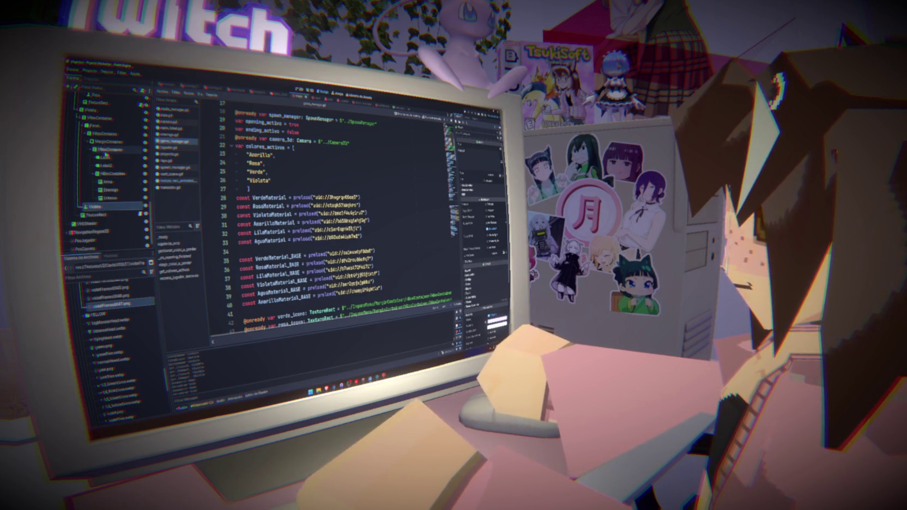
pyautogui.scroll(1, 100, 146)
pyautogui.scroll(4, 101, 148)
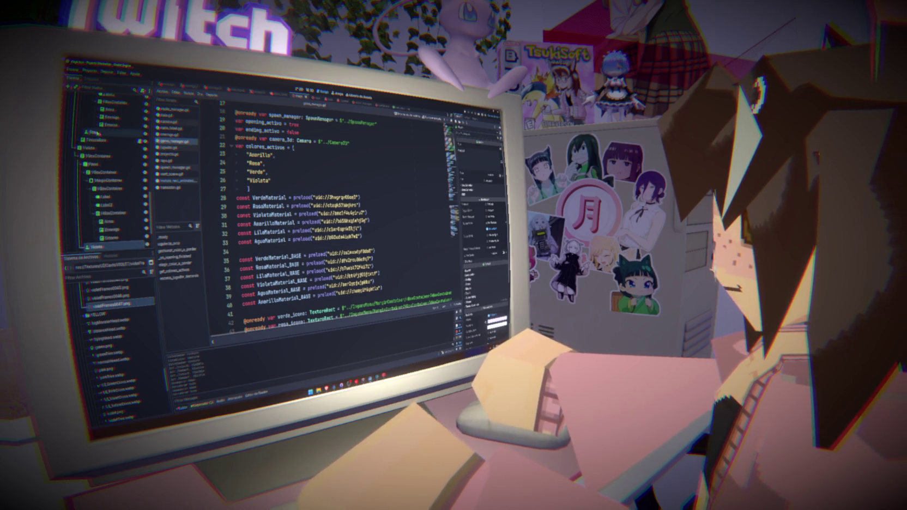
pyautogui.scroll(3, 108, 168)
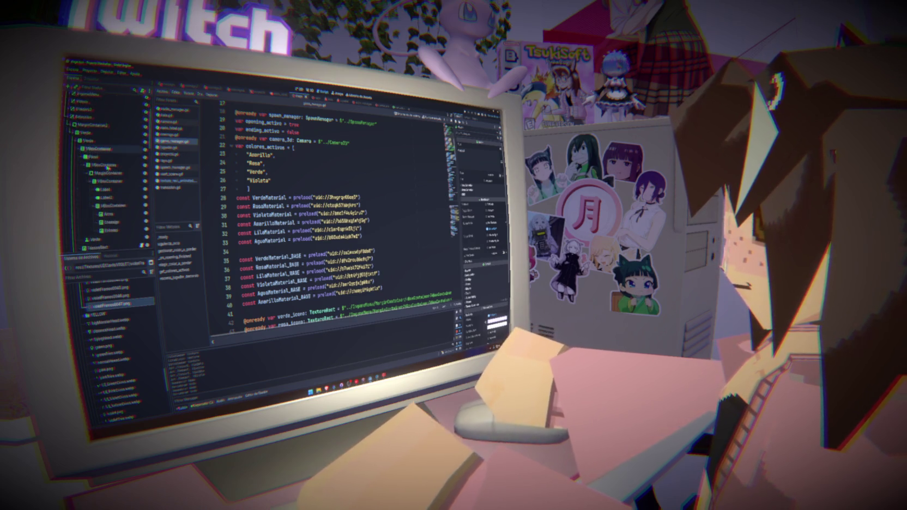
# Step: Open the Connect a Signal dialog for a signal of the Verde node
pyautogui.click(88, 219)
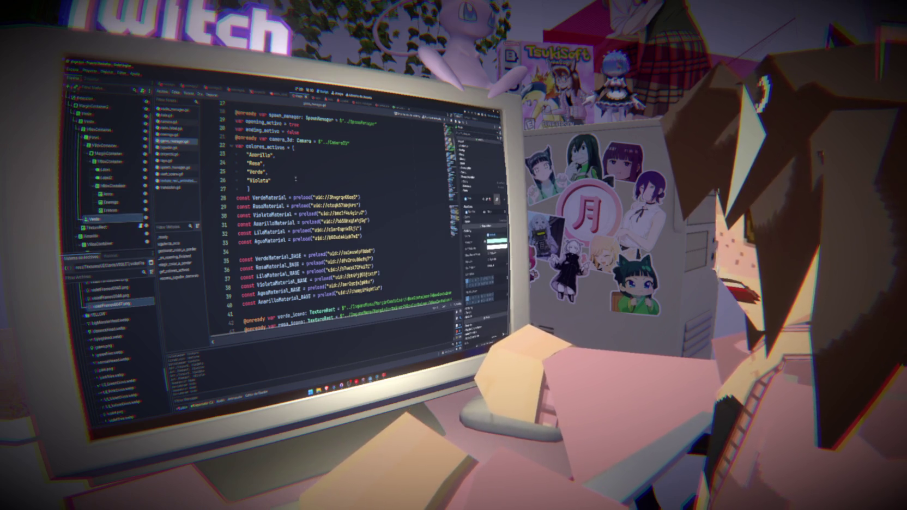
pyautogui.click(467, 118)
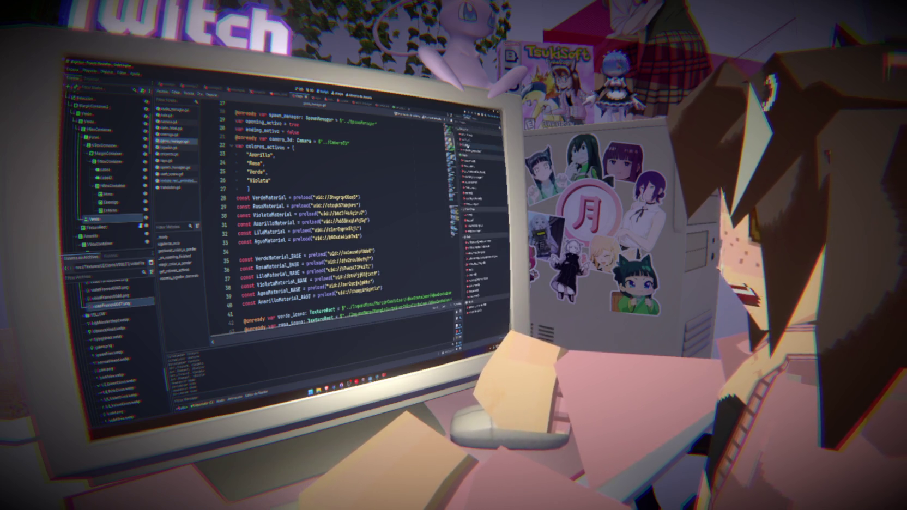
pyautogui.doubleClick(468, 145)
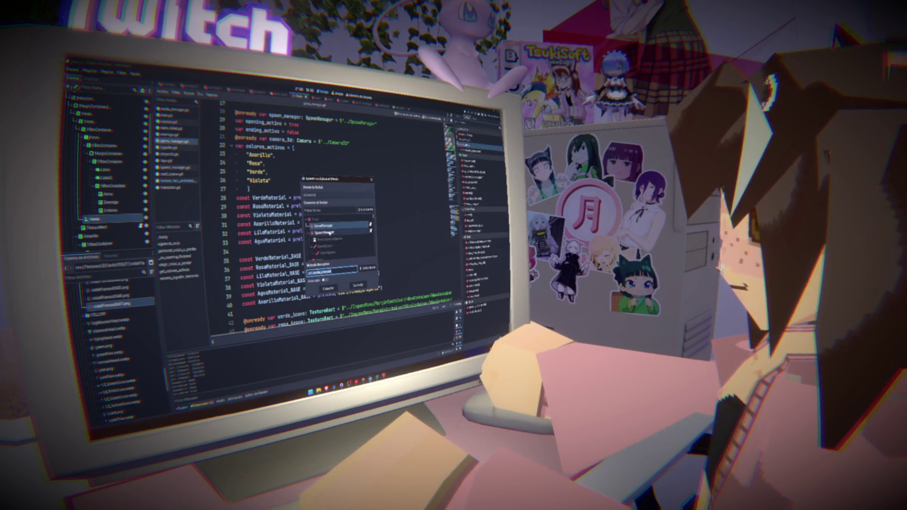
# Step: Connect the pressed signals of Verde, Amarillo and the remaining cards to new handler methods
pyautogui.click(339, 285)
pyautogui.click(110, 236)
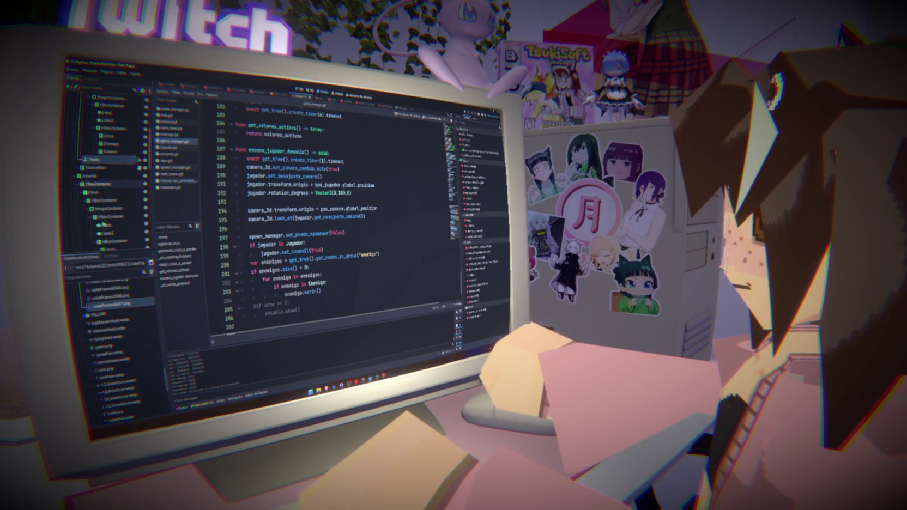
pyautogui.scroll(-3, 109, 179)
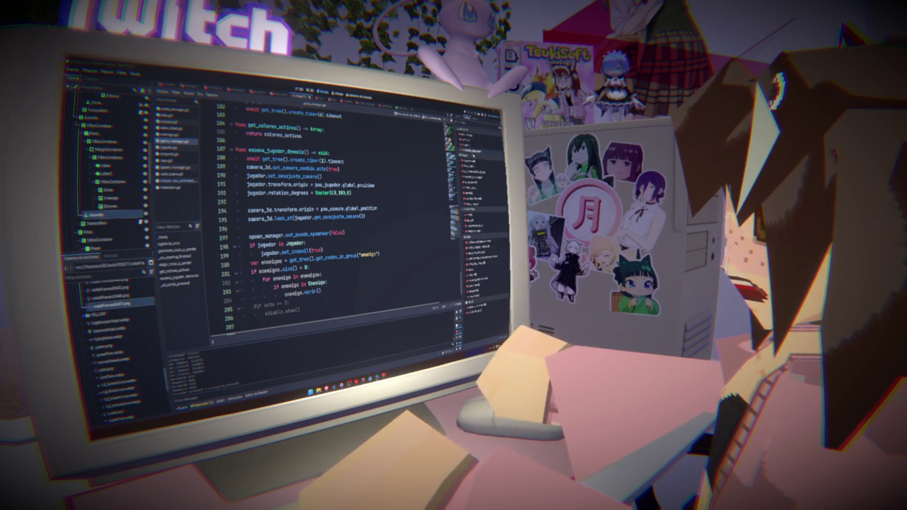
pyautogui.doubleClick(470, 145)
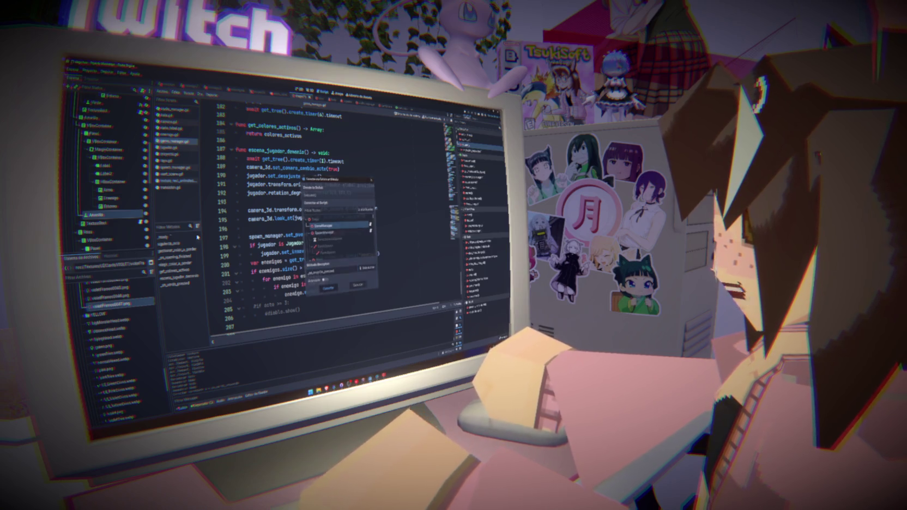
pyautogui.press('Return')
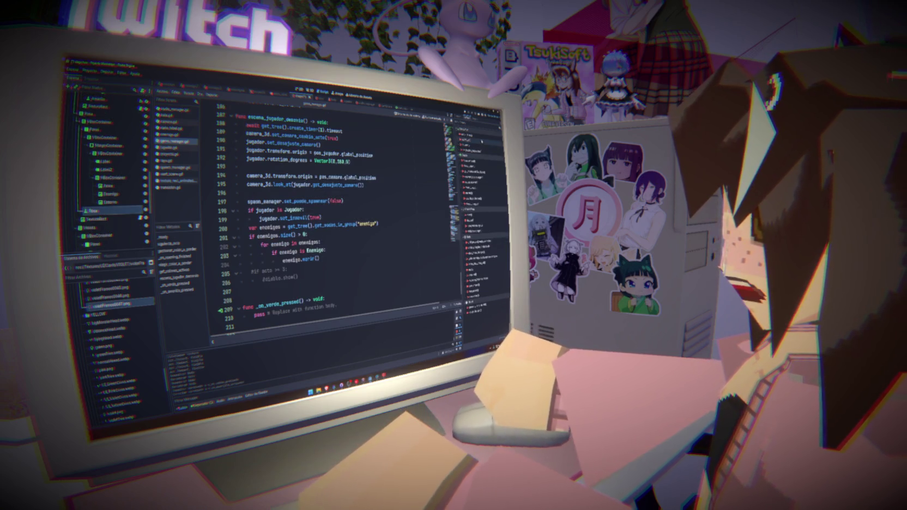
pyautogui.doubleClick(472, 147)
pyautogui.press('Return')
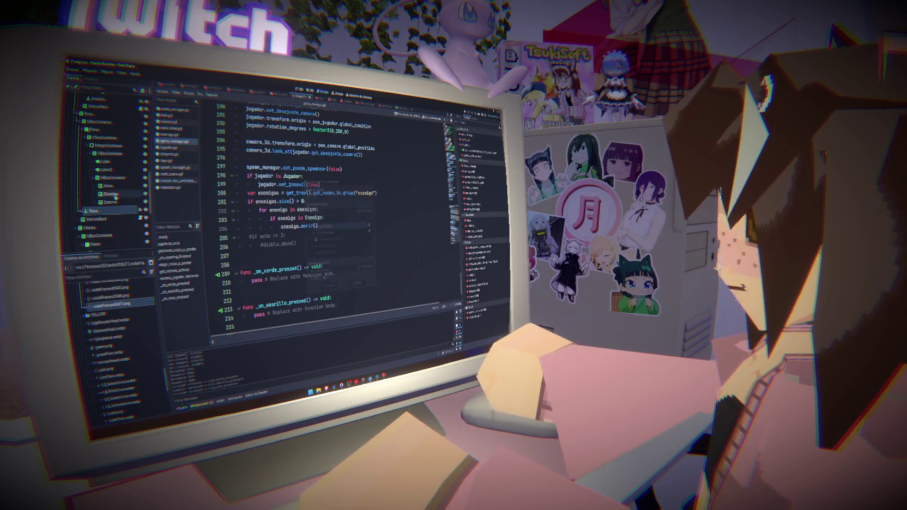
pyautogui.click(109, 197)
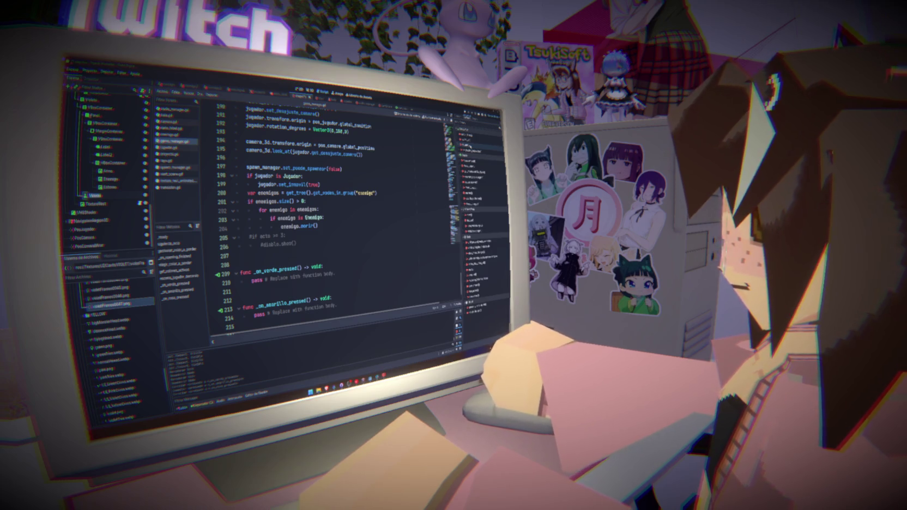
pyautogui.click(108, 197)
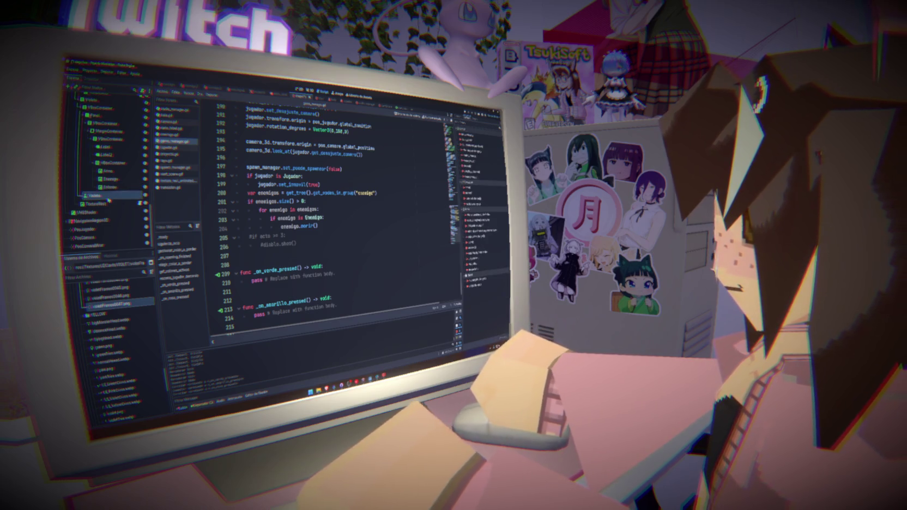
pyautogui.doubleClick(472, 146)
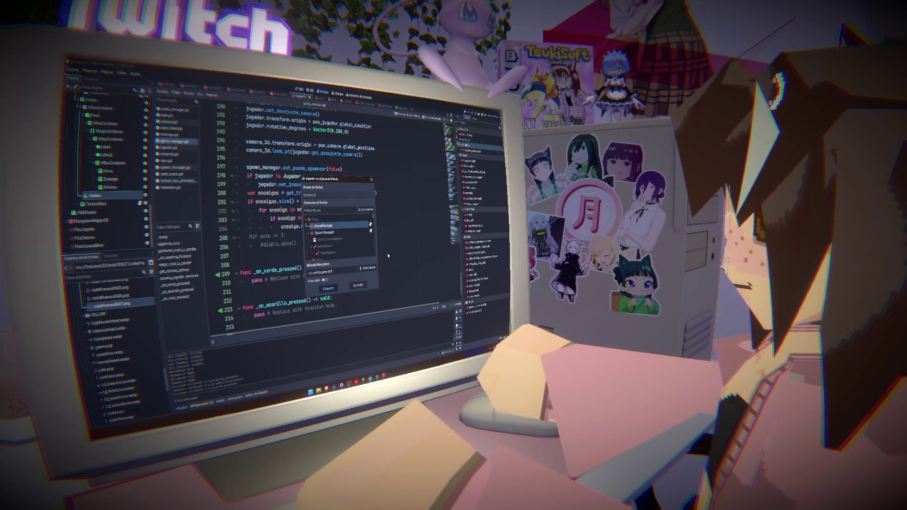
pyautogui.press('Return')
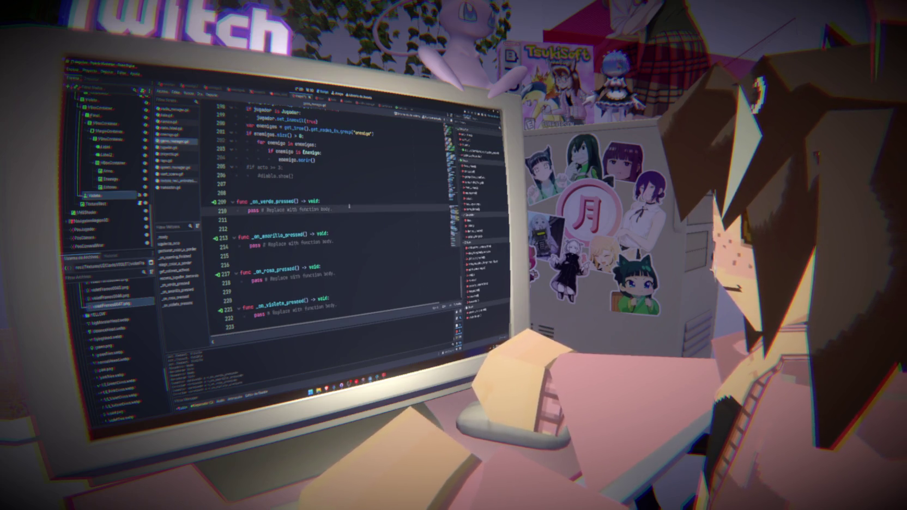
# Step: Select the pass line in _on_verde_pressed and review elegir_color_a_perder
pyautogui.moveTo(304, 209); pyautogui.dragTo(248, 210)
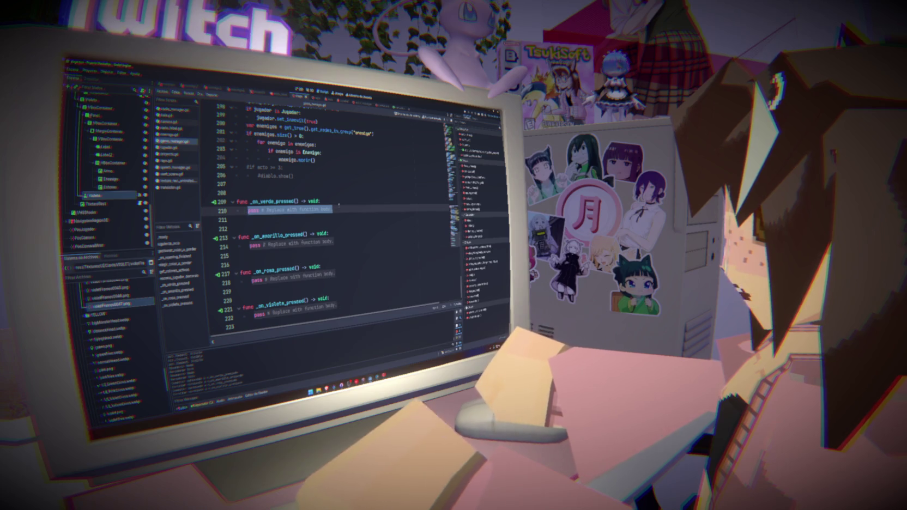
pyautogui.scroll(10, 327, 218)
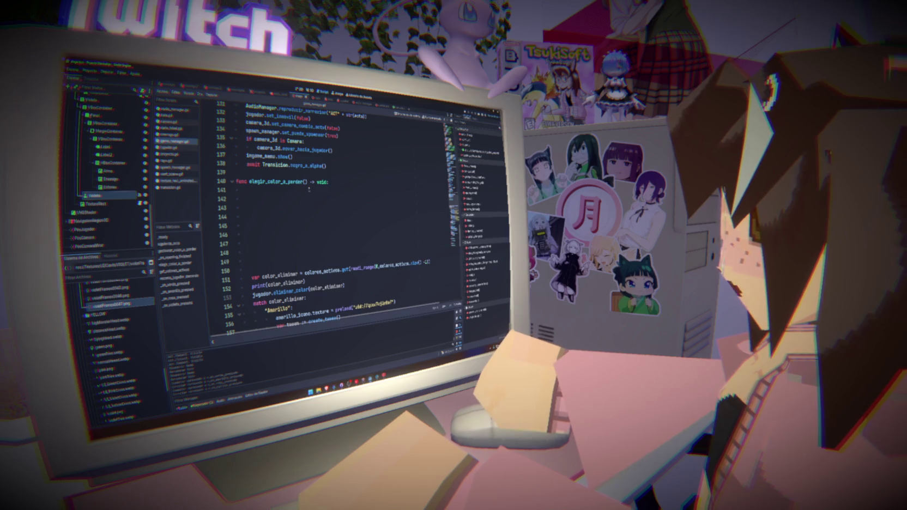
pyautogui.click(309, 190)
pyautogui.scroll(-10, 350, 194)
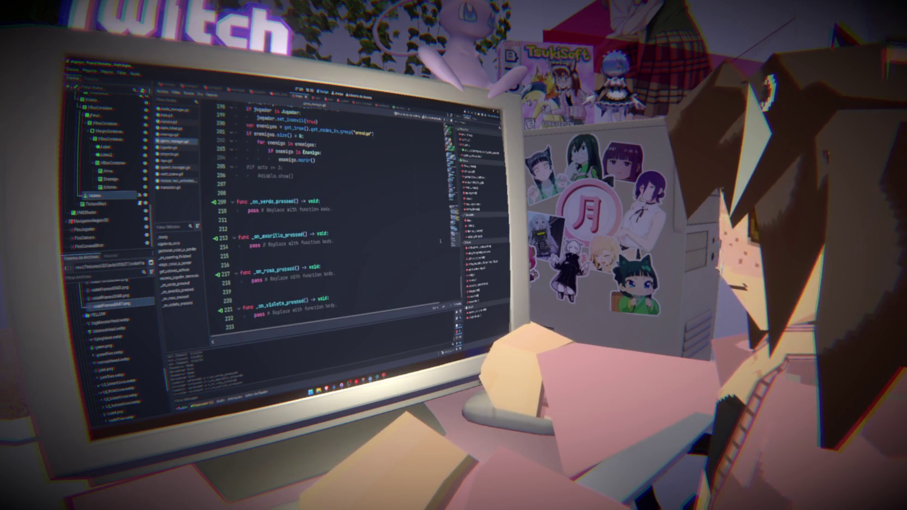
pyautogui.scroll(20, 327, 229)
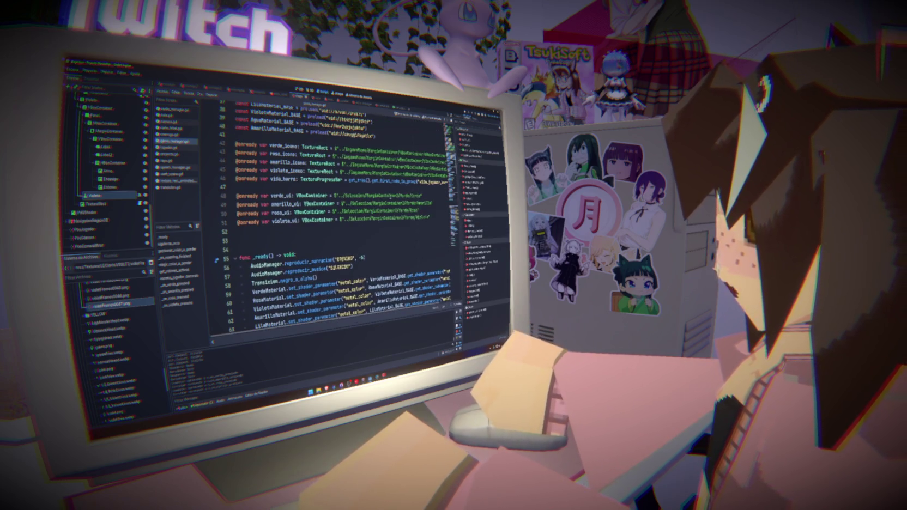
# Step: Replace the placeholder line in _on_verde_pressed with ha_elegido = true and save
pyautogui.click(289, 232)
pyautogui.write('var ha_elegido = fal')
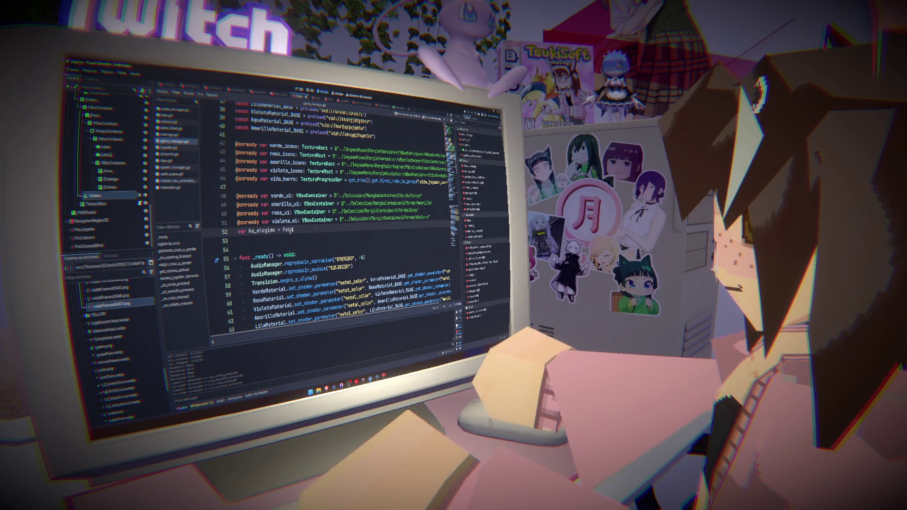
pyautogui.write('e')
pyautogui.click(432, 216)
pyautogui.press('Return')
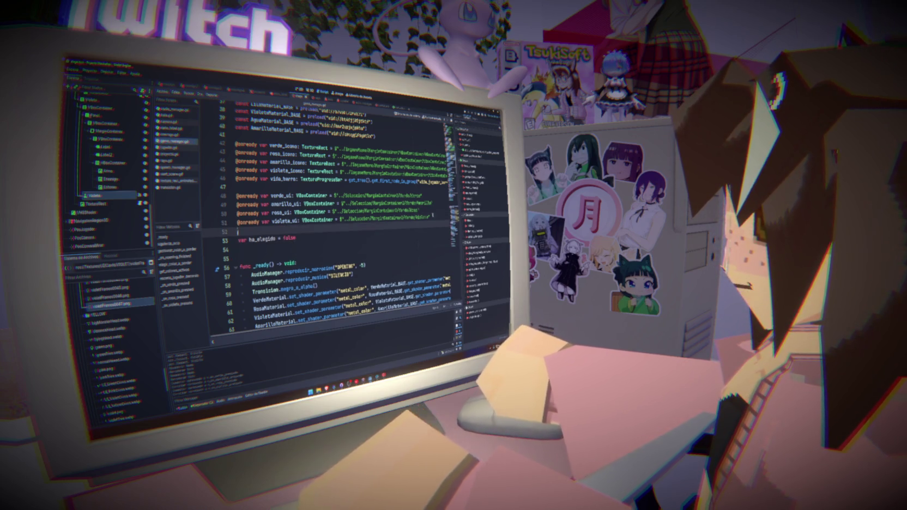
pyautogui.click(327, 238)
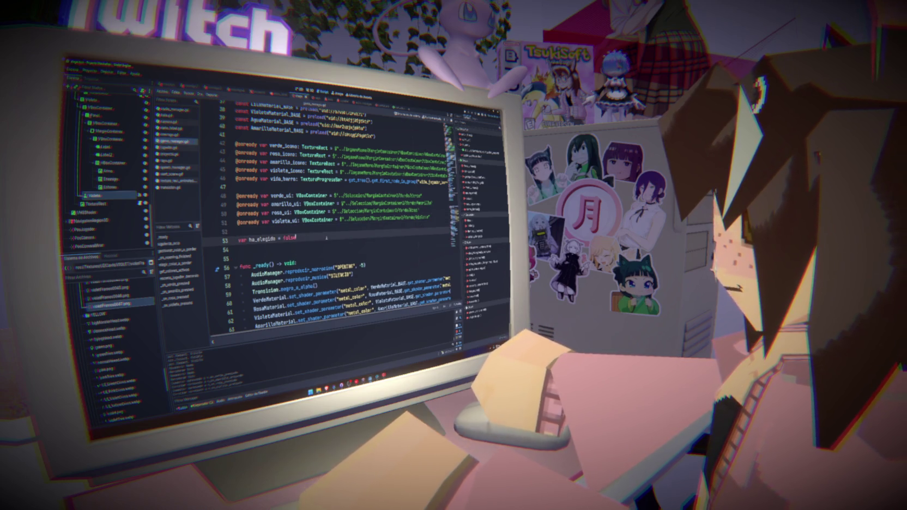
pyautogui.doubleClick(267, 240)
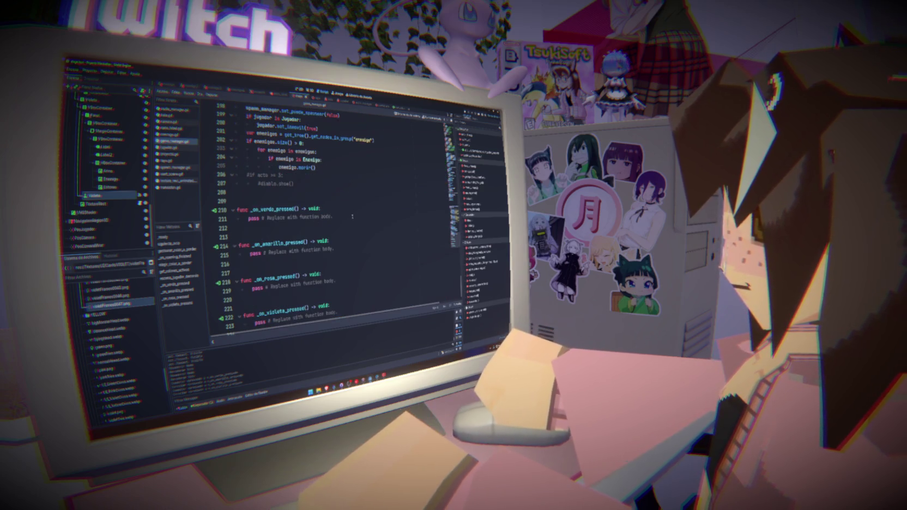
pyautogui.moveTo(352, 217); pyautogui.dragTo(249, 219)
pyautogui.write('ha_elegido = tru')
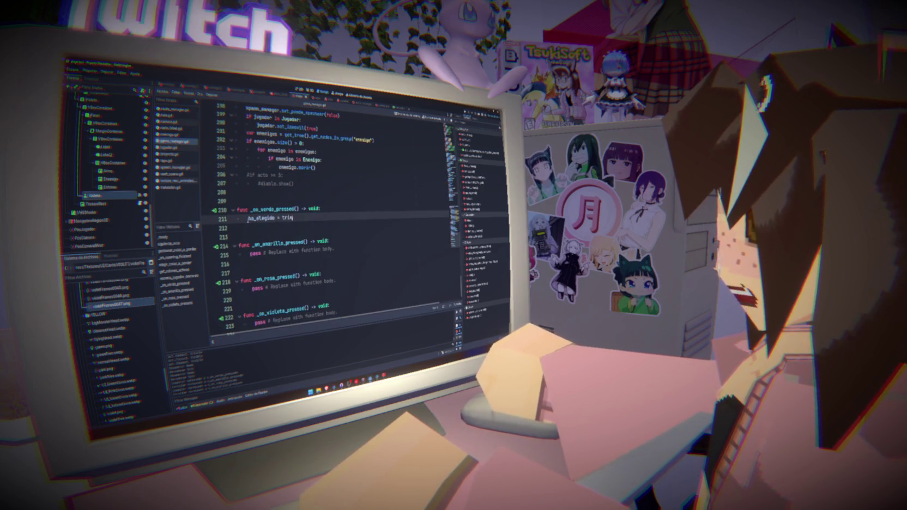
pyautogui.write('e')
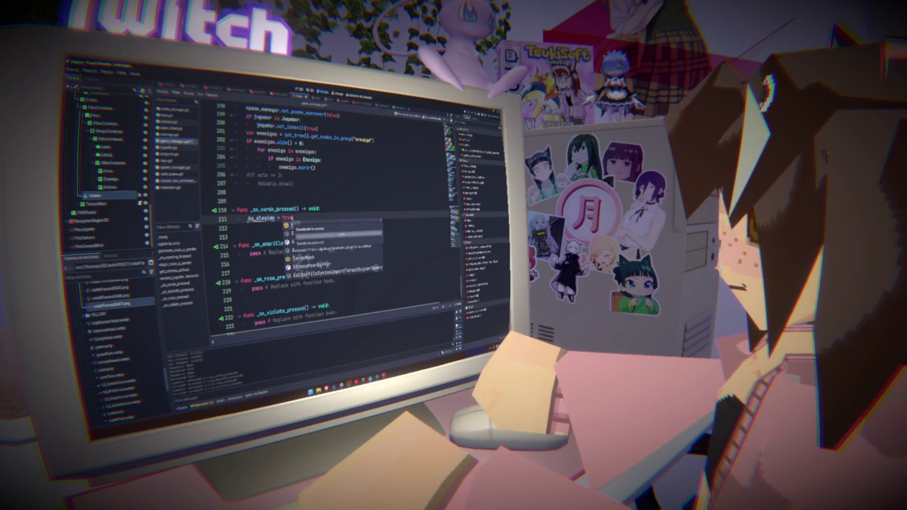
pyautogui.hotkey('ctrl', 's')
# Step: Put ha_elegido = true into the _on_amarillo_pressed and _on_rosa_pressed handlers too
pyautogui.hotkey('ctrl', 'c')
pyautogui.moveTo(334, 249); pyautogui.dragTo(247, 253)
pyautogui.hotkey('ctrl', 'v')
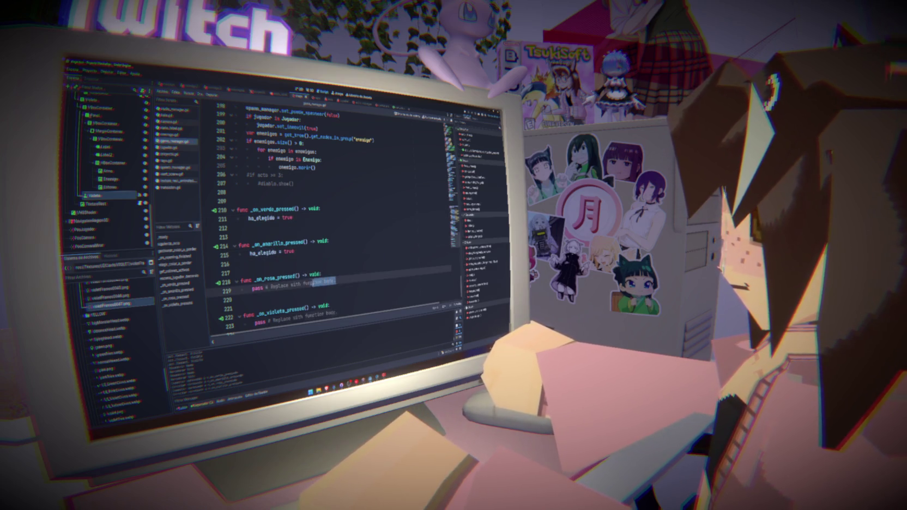
pyautogui.moveTo(336, 282); pyautogui.dragTo(251, 288)
pyautogui.hotkey('ctrl', 'v')
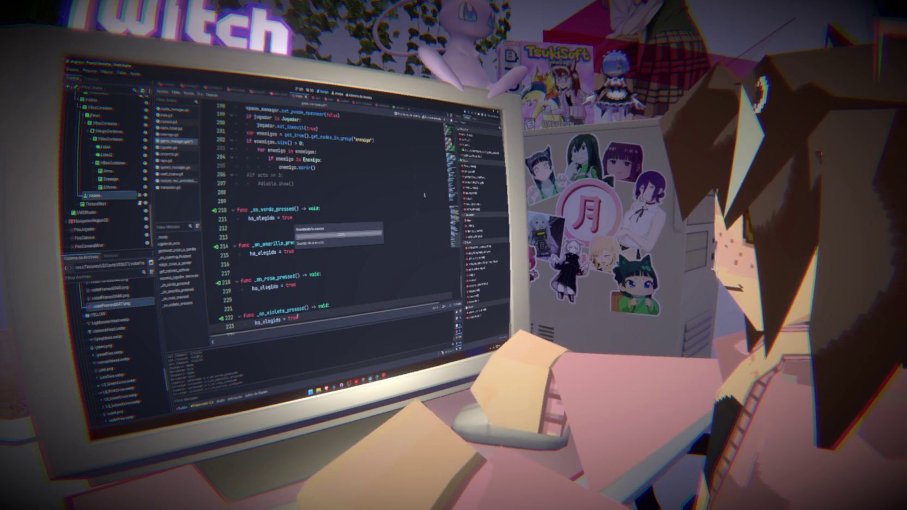
# Step: Add verde_ui.hide() after ha_elegido = true in _on_verde_pressed
pyautogui.scroll(20, 327, 218)
pyautogui.scroll(10, 335, 218)
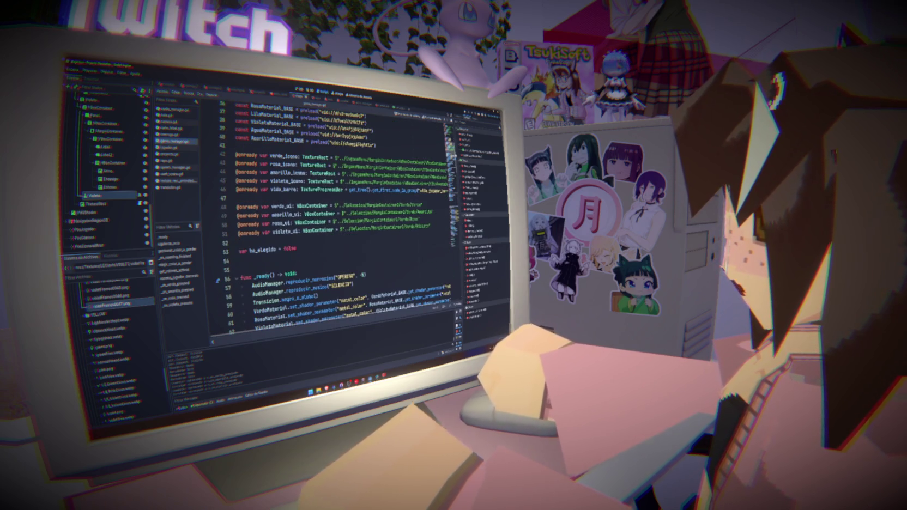
pyautogui.doubleClick(282, 207)
pyautogui.scroll(-20, 327, 218)
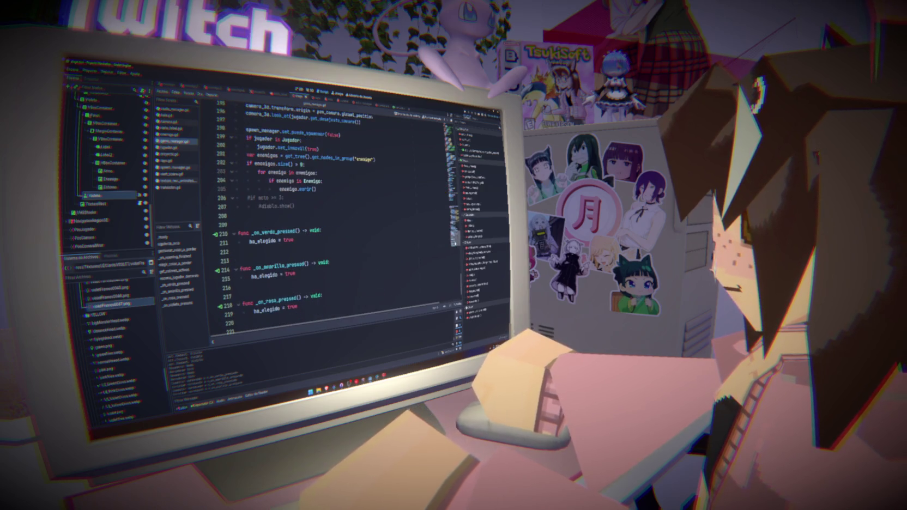
pyautogui.scroll(-1, 327, 218)
pyautogui.click(333, 213)
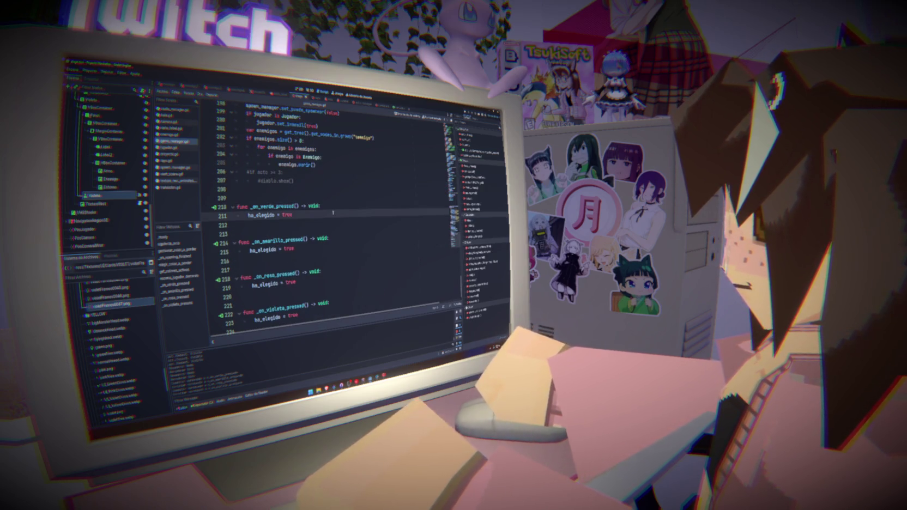
pyautogui.press('Return')
pyautogui.hotkey('ctrl', 'v')
pyautogui.write('.h')
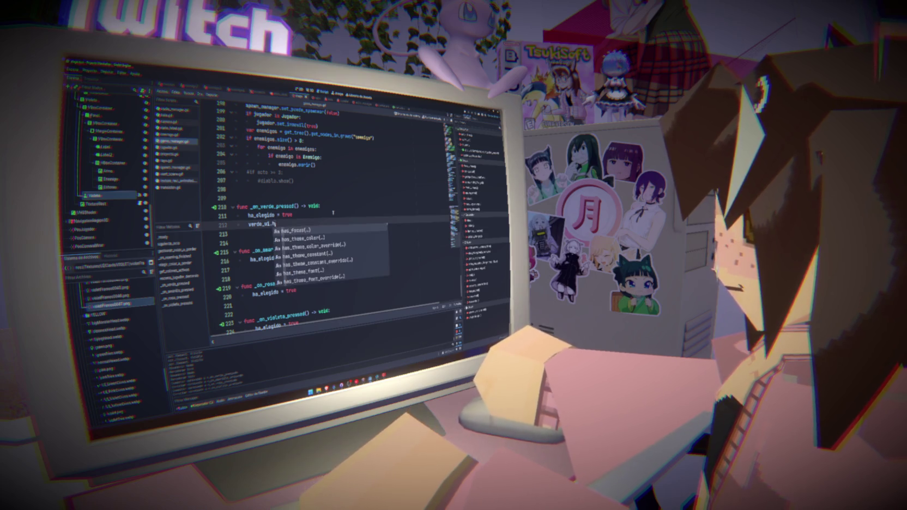
pyautogui.write('ide(')
pyautogui.press('Return')
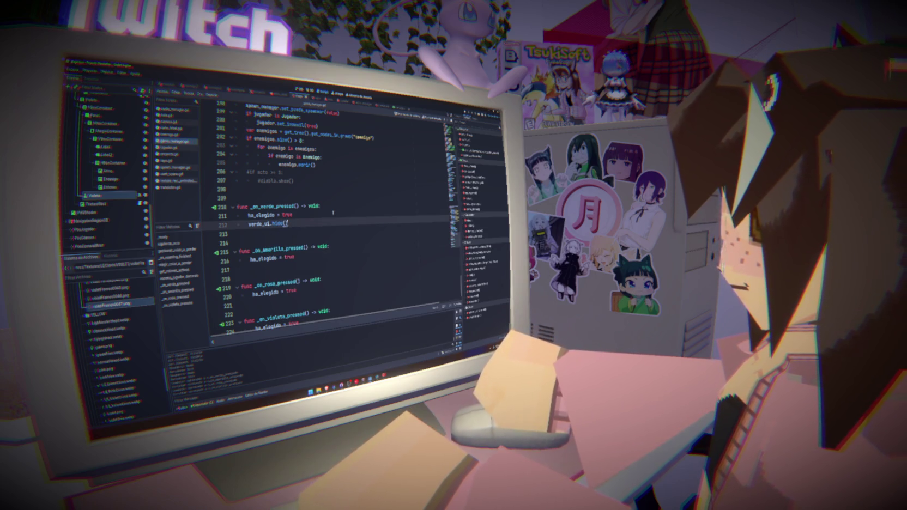
# Step: Paste the verde_ui.hide() call into the amarillo, rosa and violeta handlers
pyautogui.click(290, 265)
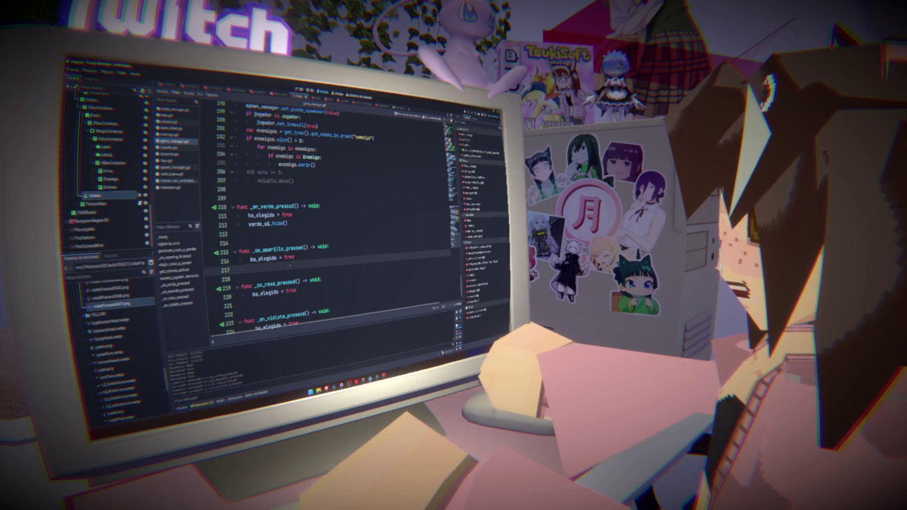
pyautogui.hotkey('ctrl', 'v')
pyautogui.click(262, 300)
pyautogui.hotkey('ctrl', 'v')
pyautogui.scroll(-1, 283, 305)
pyautogui.click(267, 320)
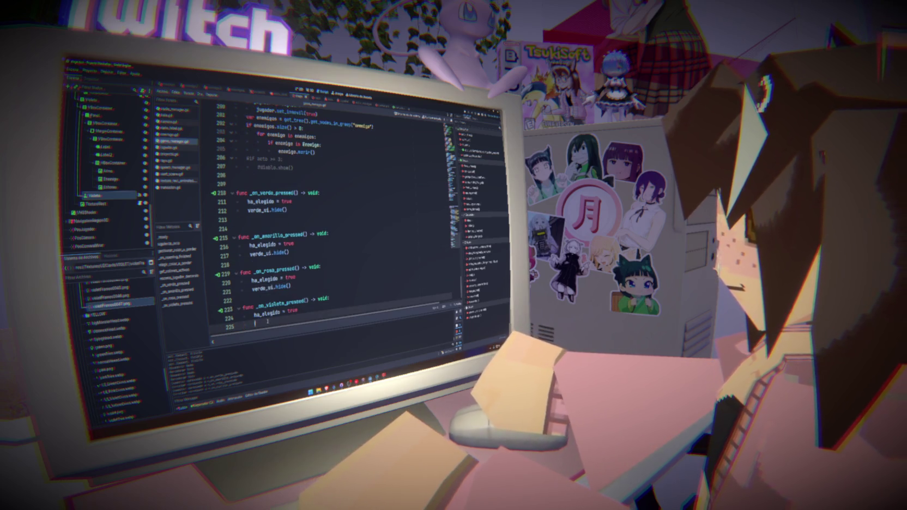
pyautogui.hotkey('ctrl', 'v')
# Step: Change the amarillo and rosa handlers to hide amarillo_ui and rosa_ui, then save
pyautogui.doubleClick(278, 236)
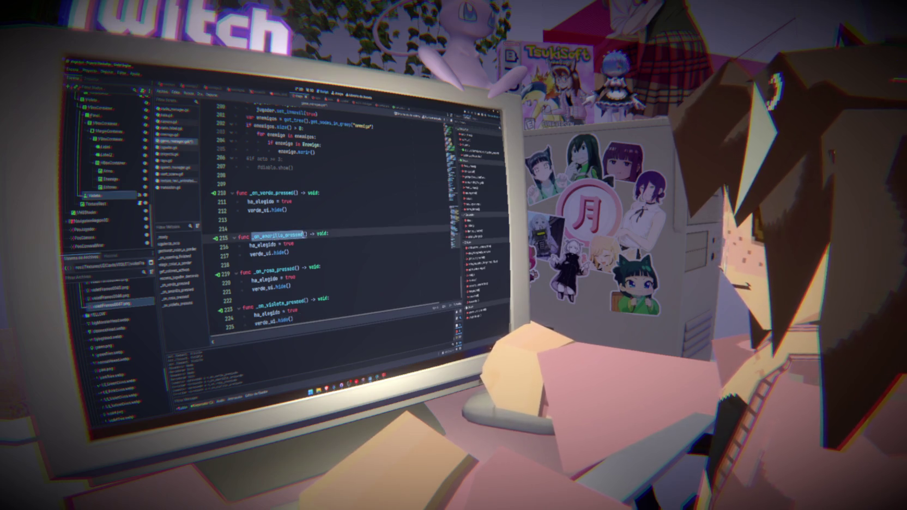
pyautogui.moveTo(284, 235)
pyautogui.mouseDown()
pyautogui.moveTo(261, 236)
pyautogui.moveTo(249, 253)
pyautogui.mouseUp()
pyautogui.hotkey('ctrl', 'c')
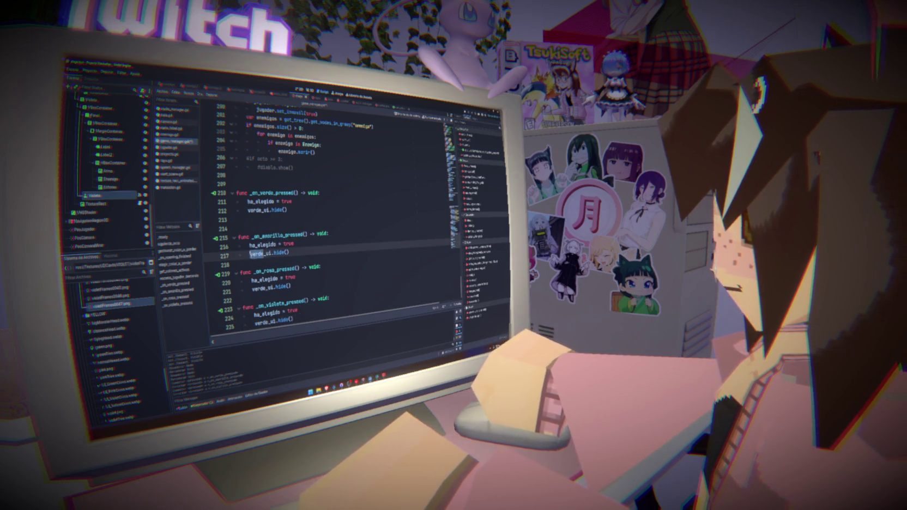
pyautogui.hotkey('ctrl', 'v')
pyautogui.doubleClick(264, 269)
pyautogui.hotkey('ctrl', 'c')
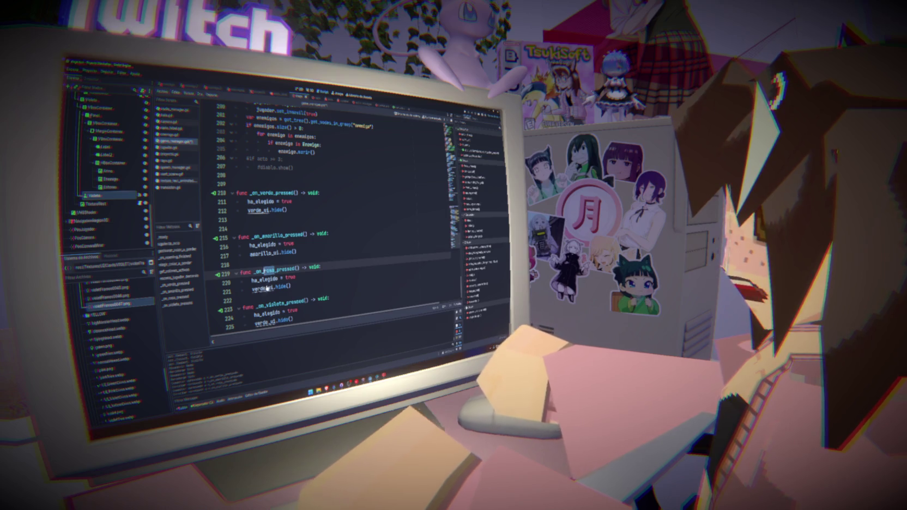
pyautogui.moveTo(267, 287); pyautogui.dragTo(252, 286)
pyautogui.hotkey('ctrl', 'v')
pyautogui.hotkey('ctrl', 's')
# Step: Make line 225 call violeta_ui.hide() and save
pyautogui.scroll(-1, 288, 260)
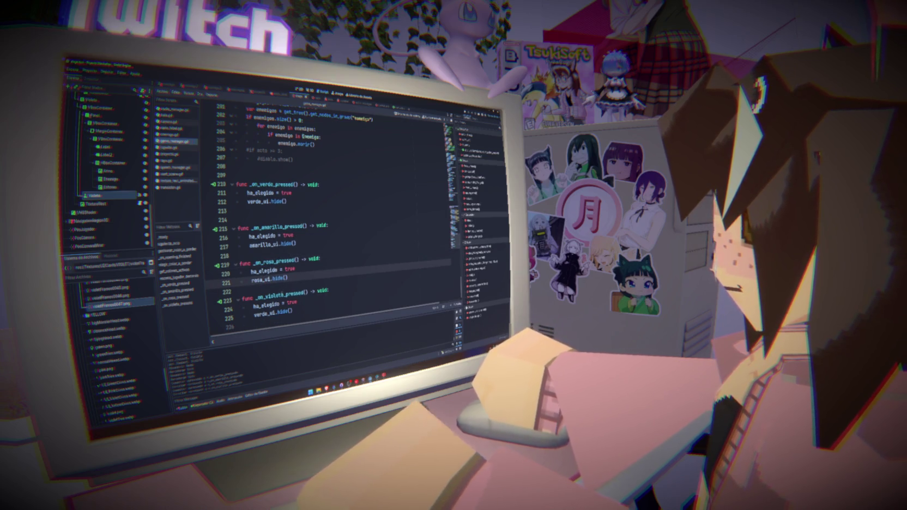
pyautogui.doubleClick(274, 295)
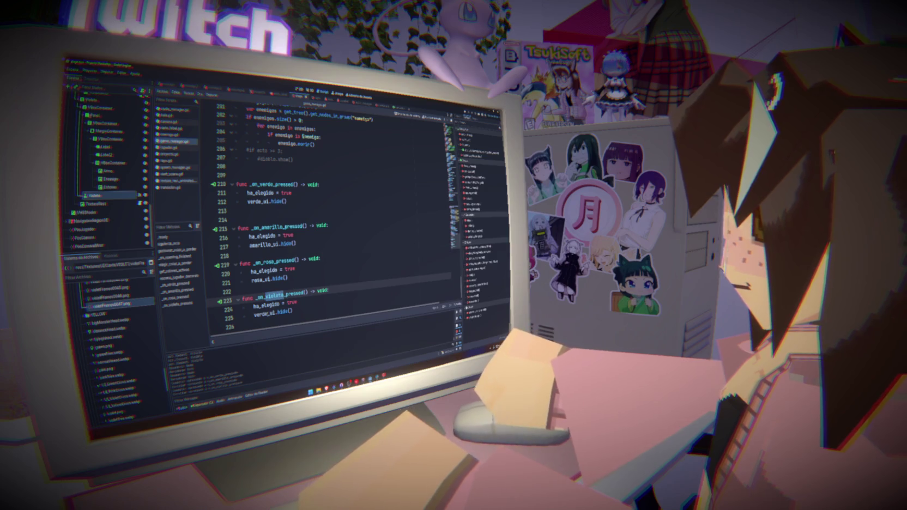
pyautogui.hotkey('ctrl', 'c')
pyautogui.moveTo(271, 311); pyautogui.dragTo(254, 312)
pyautogui.hotkey('ctrl', 'v')
pyautogui.hotkey('ctrl', 's')
# Step: Delete the blank line 214 between the colour handlers
pyautogui.click(327, 279)
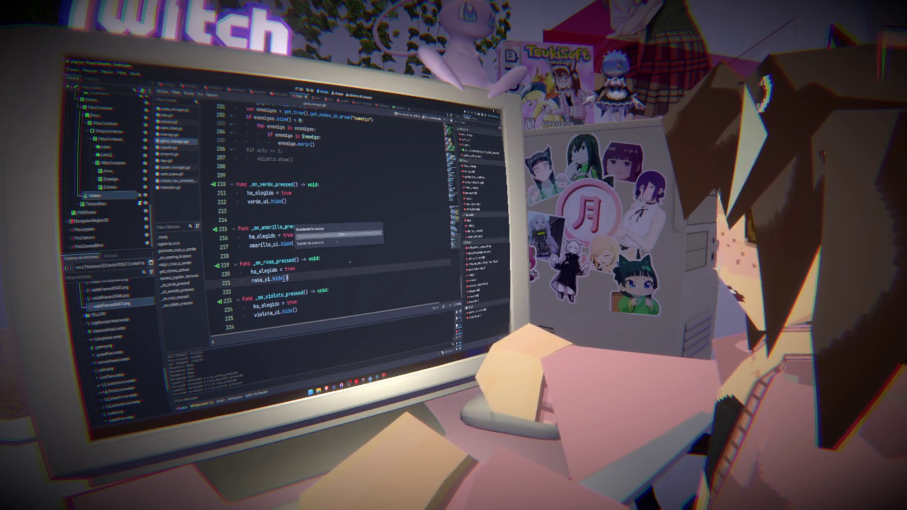
pyautogui.click(303, 216)
pyautogui.press('BackSpace')
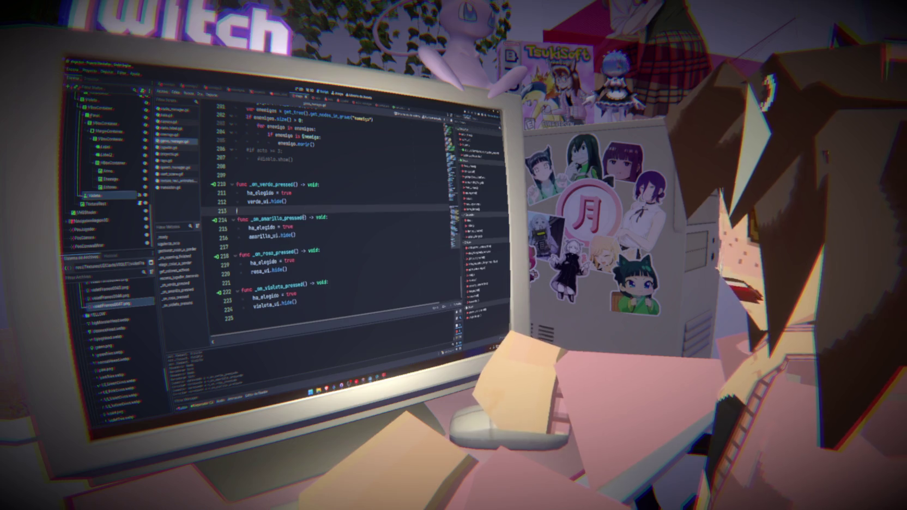
pyautogui.click(303, 192)
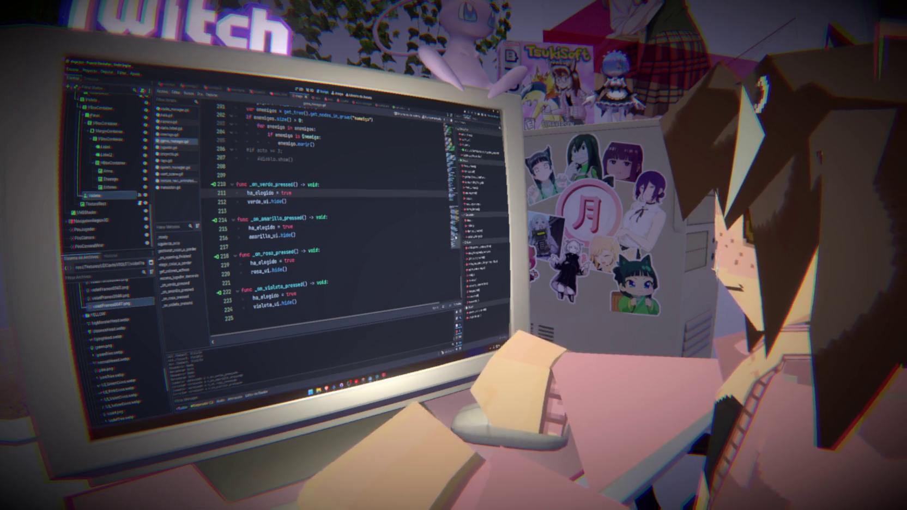
pyautogui.scroll(20, 363, 220)
# Step: Start a 'while not ha_elegido:' loop on line 142
pyautogui.click(284, 207)
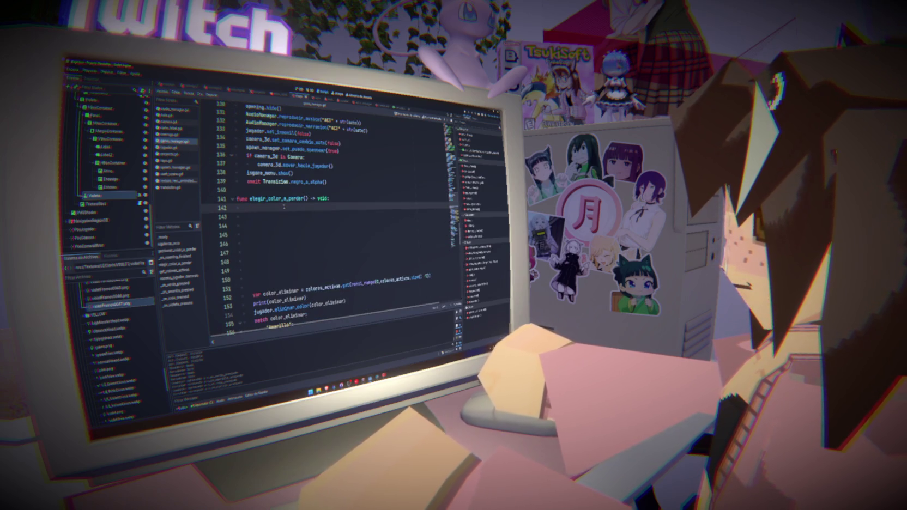
pyautogui.write('while ha')
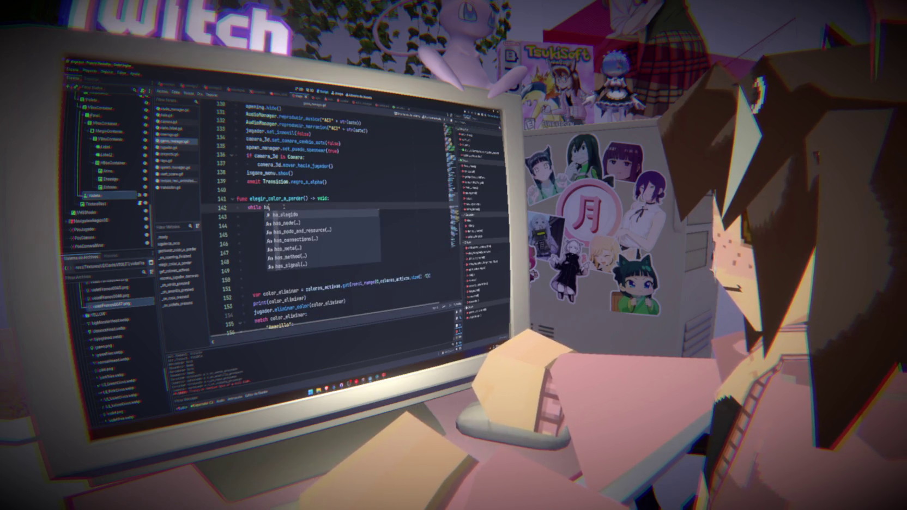
pyautogui.write('_e')
pyautogui.press('Return')
pyautogui.write('= fals')
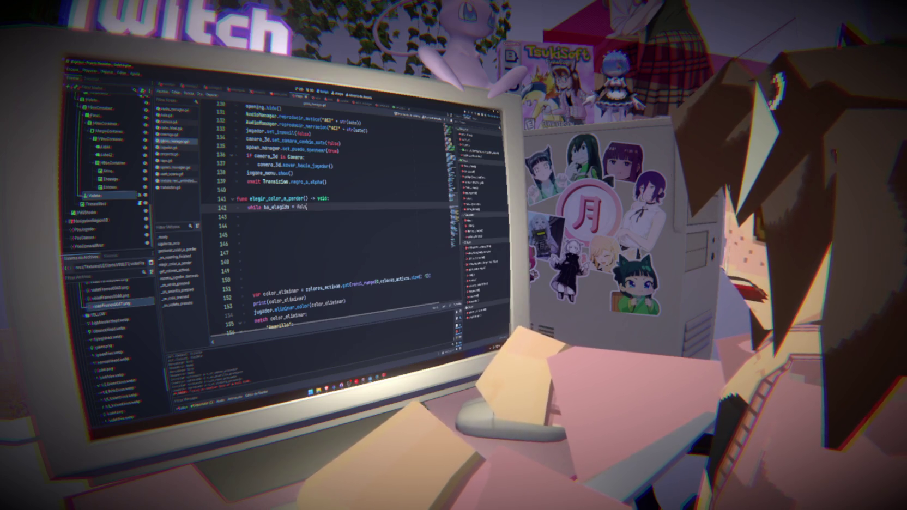
pyautogui.write('e')
pyautogui.press('BackSpace')
pyautogui.press('BackSpace')
pyautogui.press('BackSpace')
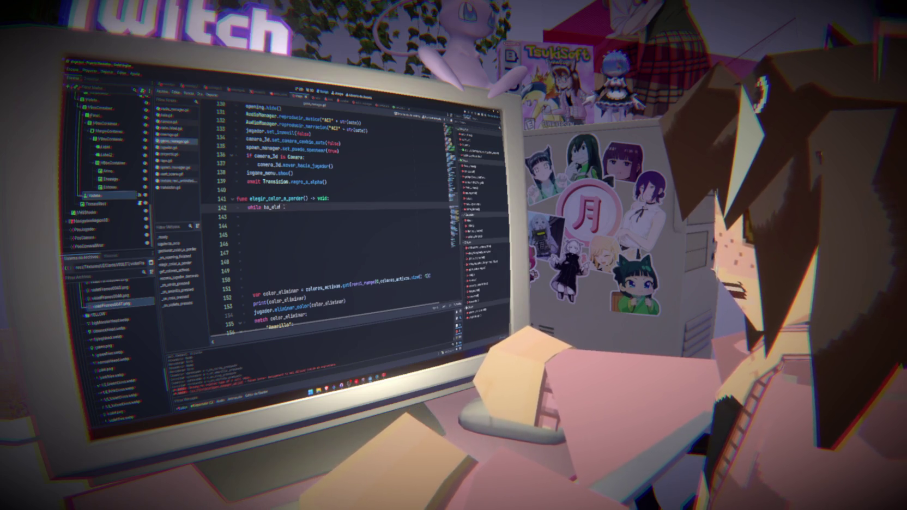
pyautogui.press('BackSpace')
pyautogui.press('BackSpace')
pyautogui.press('BackSpace')
pyautogui.write('not ha')
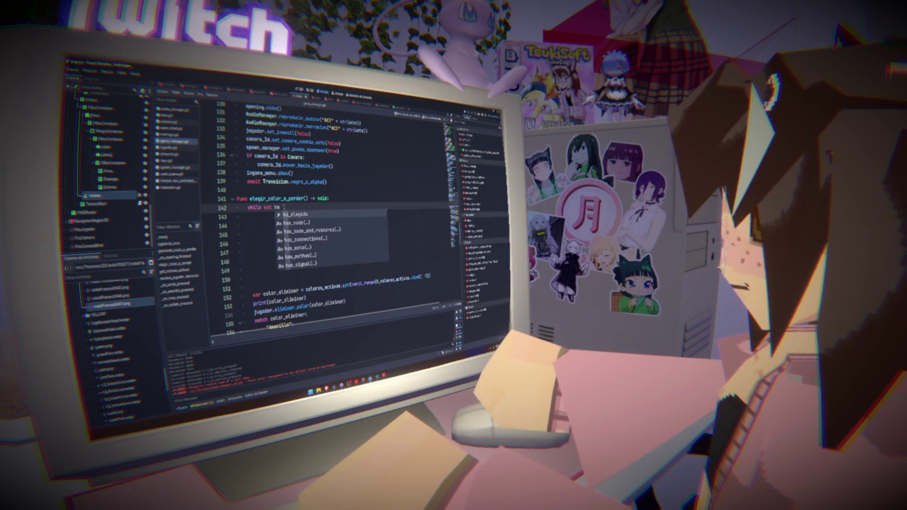
pyautogui.press('Return')
pyautogui.write(':')
pyautogui.press('Return')
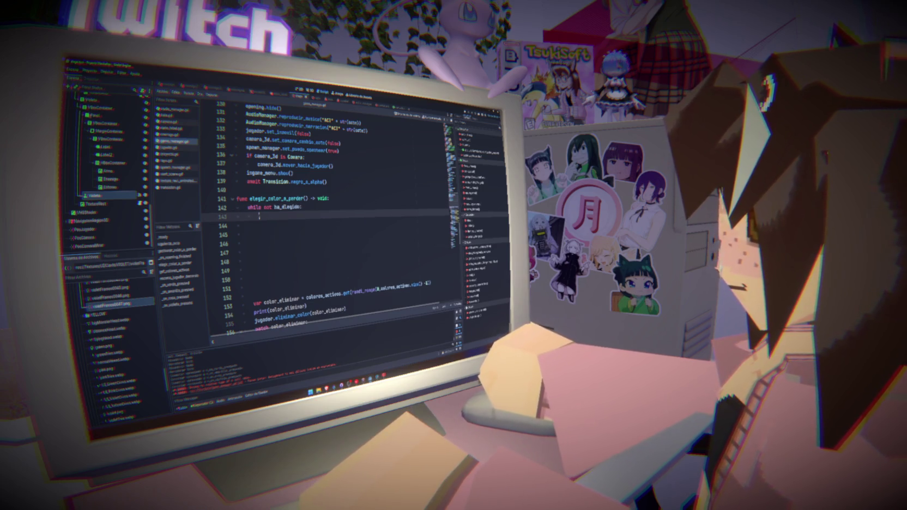
# Step: Fill the loop body with get_tree().create_timer(.2).timeout followed by continue
pyautogui.write('get')
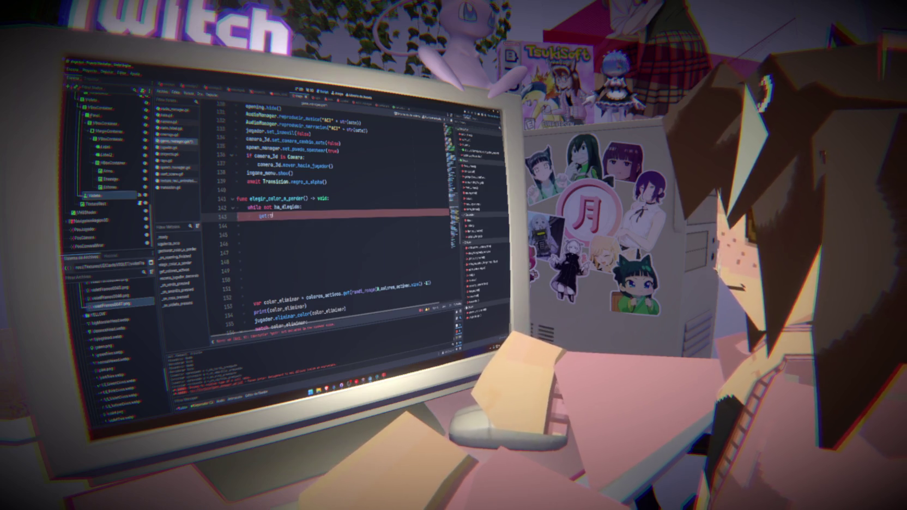
pyautogui.write('_tre')
pyautogui.press('Return')
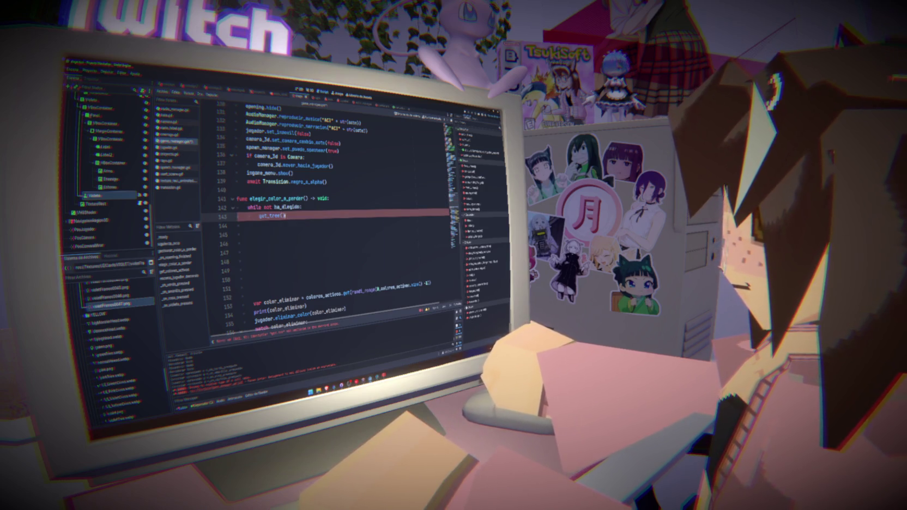
pyautogui.write('.')
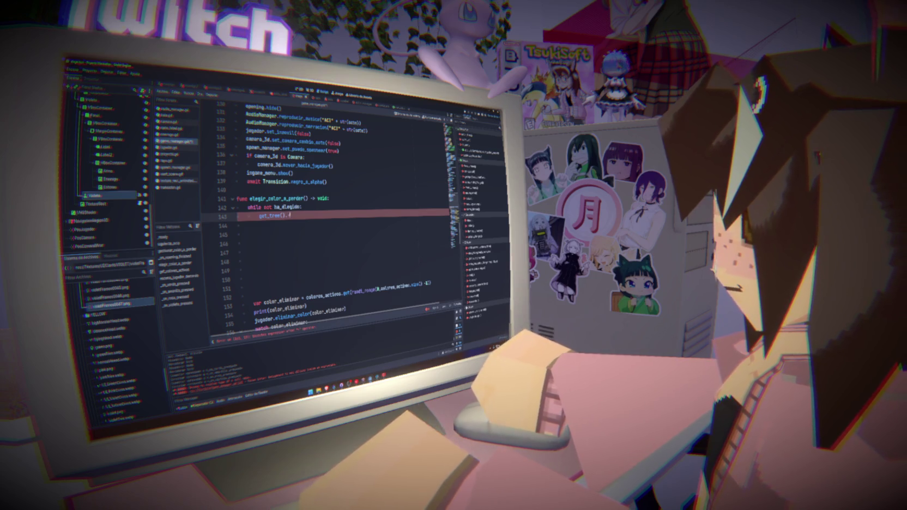
pyautogui.write('cre')
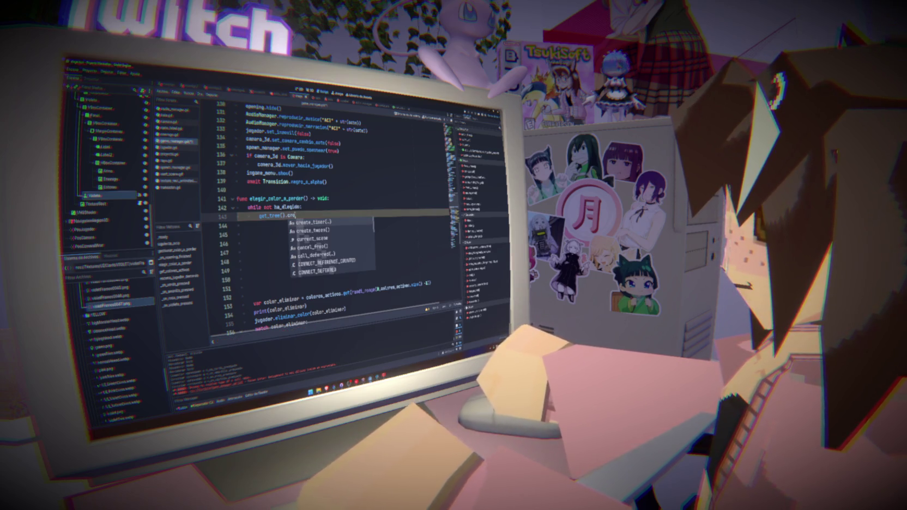
pyautogui.press('Return')
pyautogui.write('.2)')
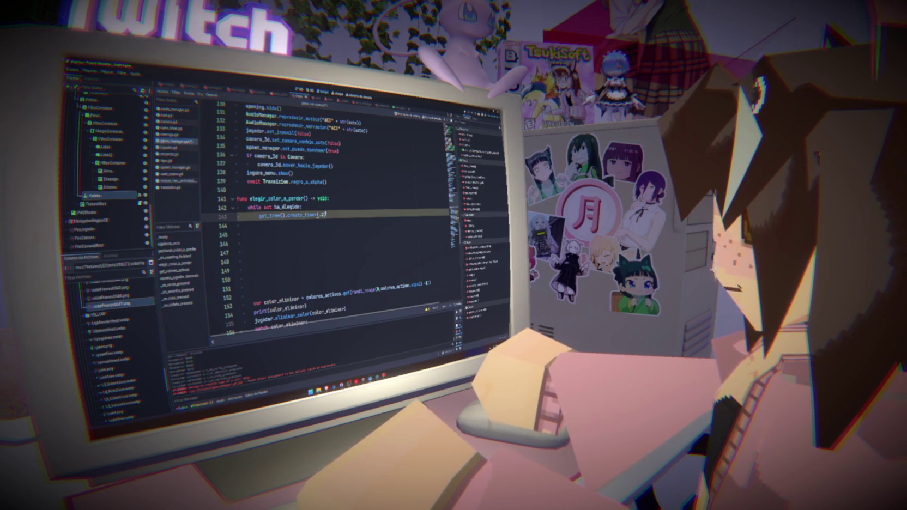
pyautogui.write('.ti')
pyautogui.press('Return')
pyautogui.press('Return')
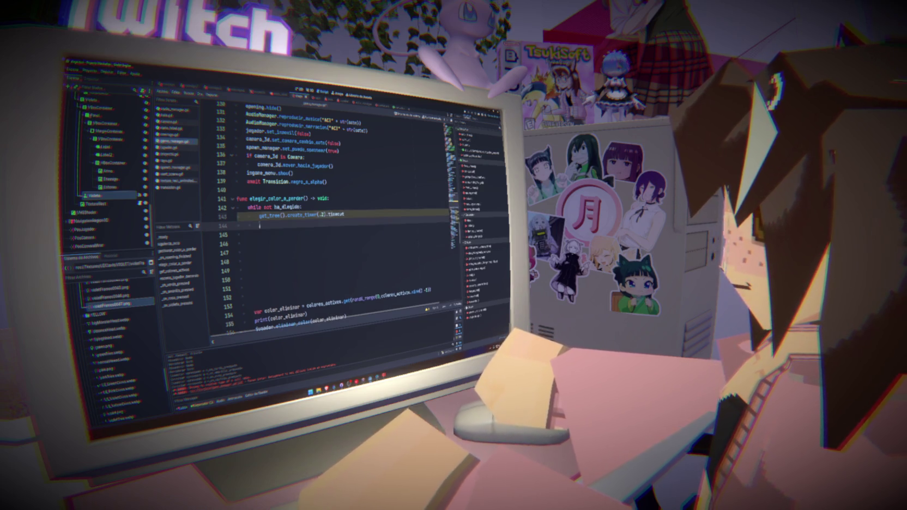
pyautogui.write('continue')
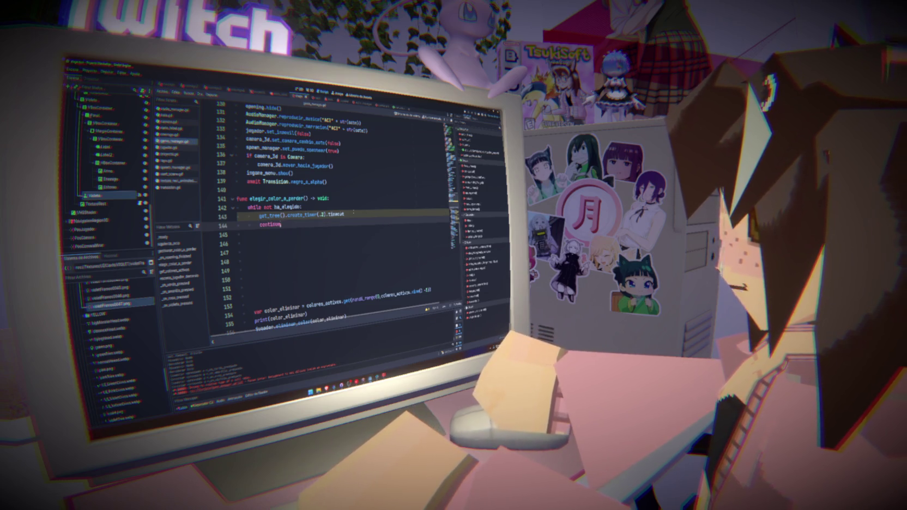
pyautogui.moveTo(305, 217)
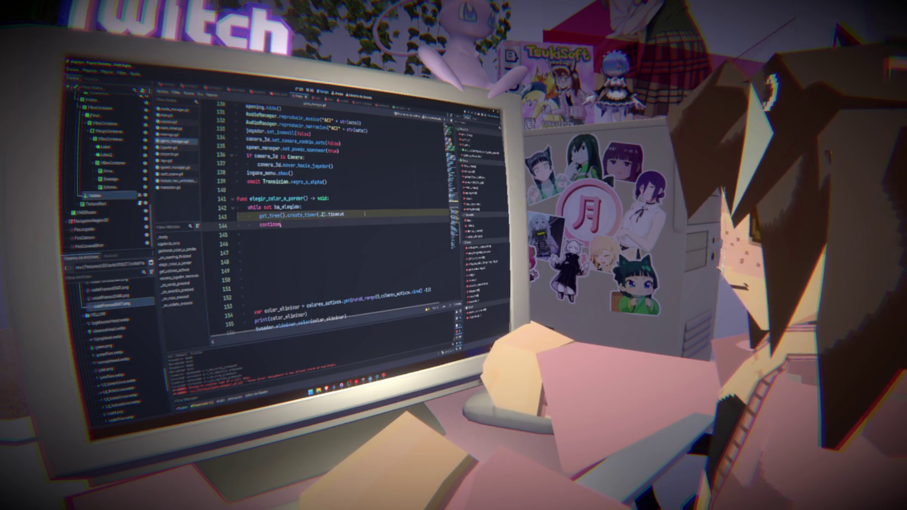
# Step: Expand the warnings panel to see line 143's STANDALONE_EXPRESSION warning and review the loop lines
pyautogui.click(426, 309)
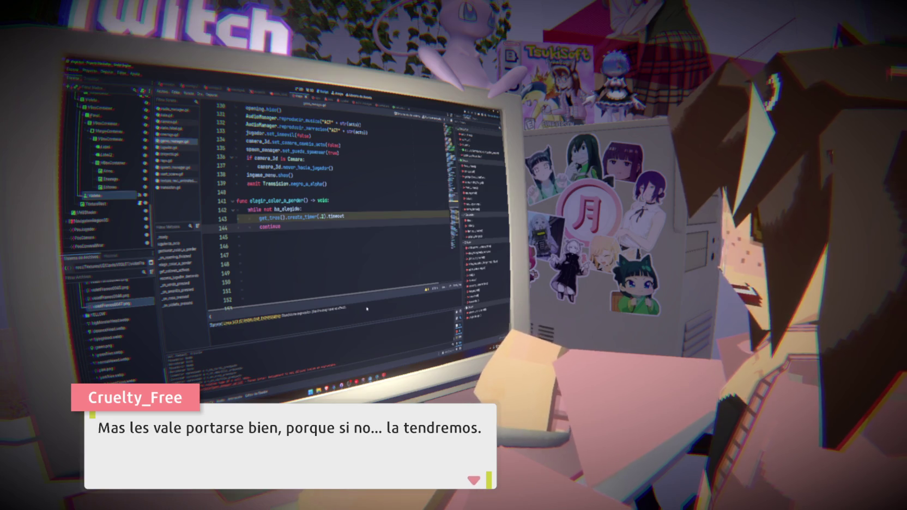
pyautogui.click(361, 274)
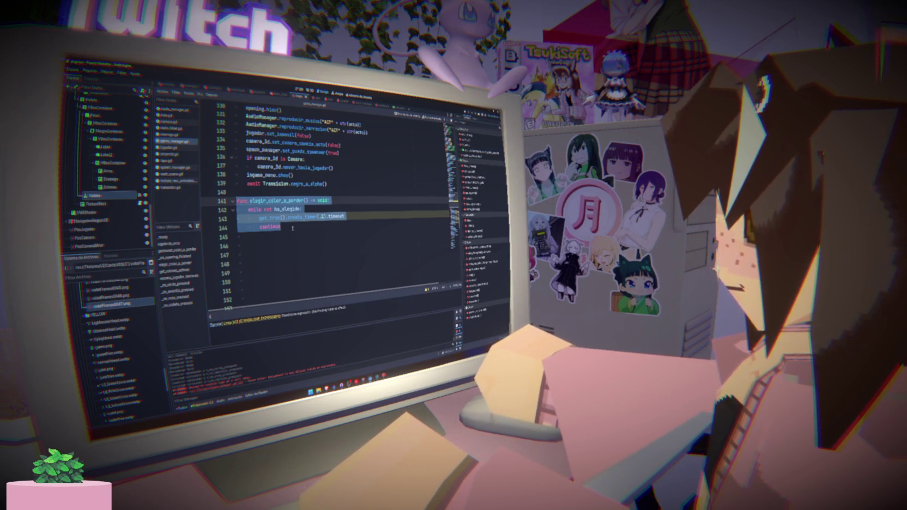
pyautogui.moveTo(281, 226)
pyautogui.mouseDown()
pyautogui.moveTo(238, 209)
pyautogui.moveTo(238, 218)
pyautogui.mouseUp()
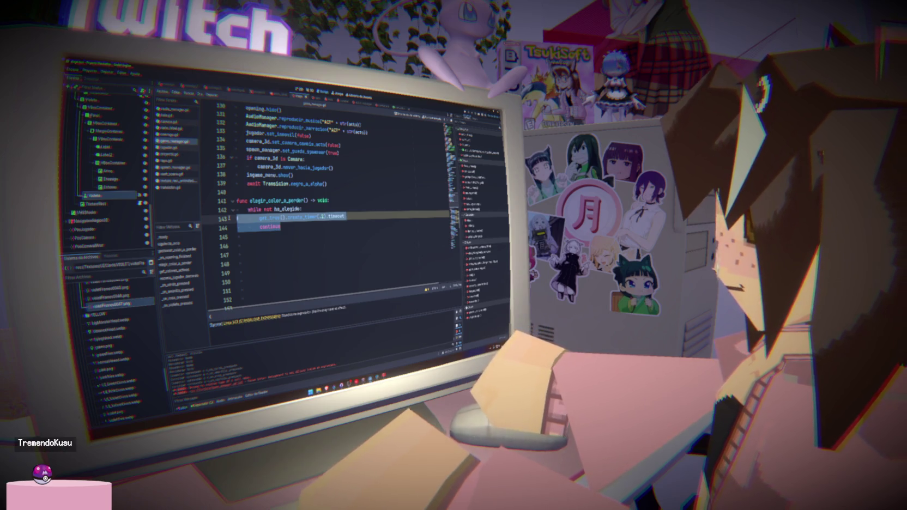
pyautogui.click(307, 227)
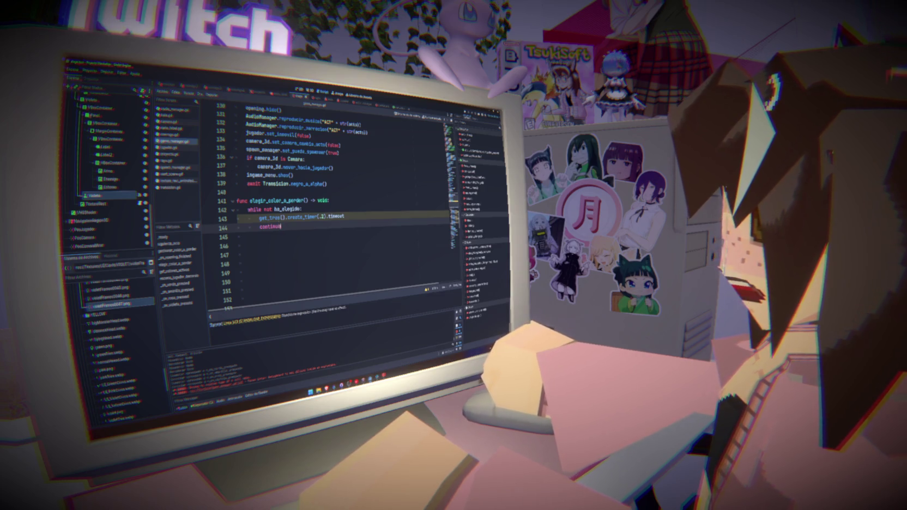
pyautogui.click(329, 209)
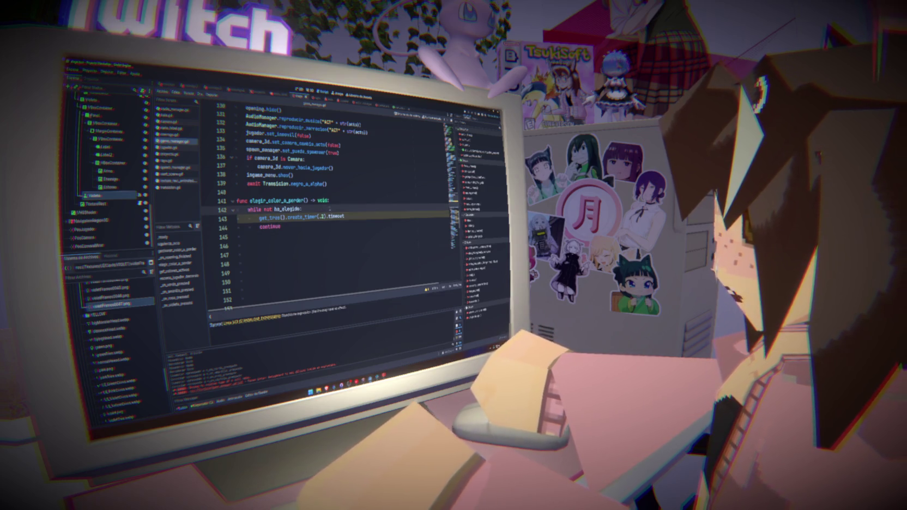
pyautogui.click(366, 214)
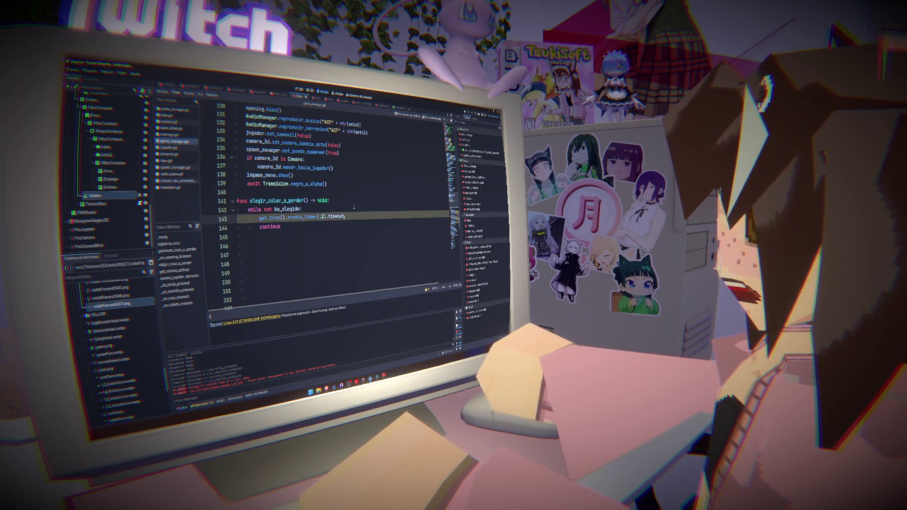
pyautogui.press('Down')
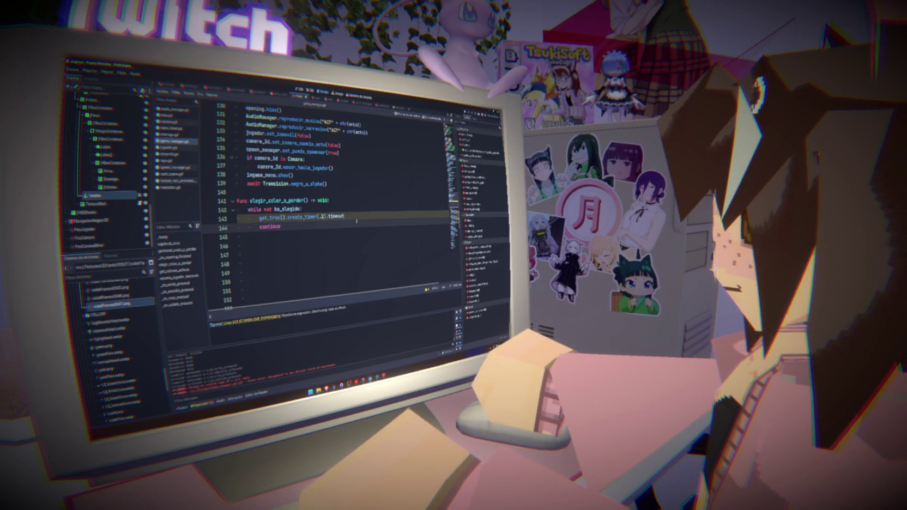
# Step: Prefix the timer expression on line 143 with await
pyautogui.click(352, 216)
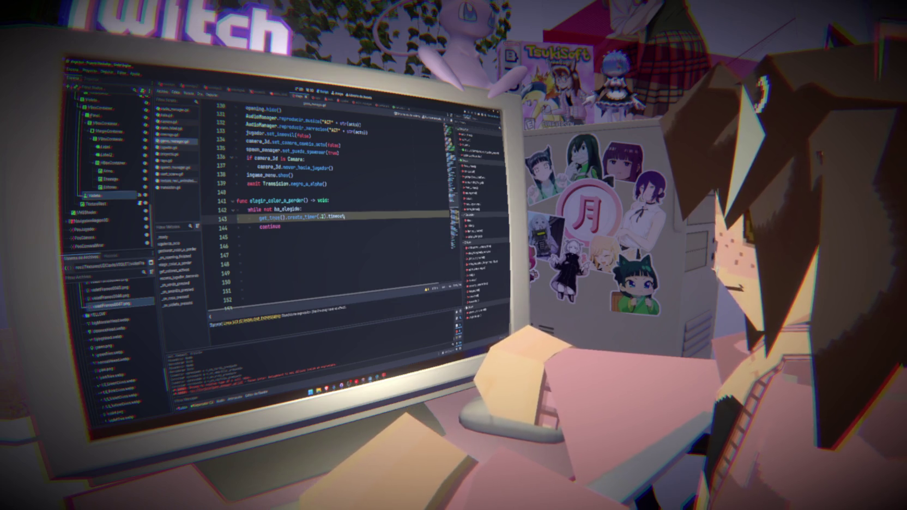
pyautogui.write('await')
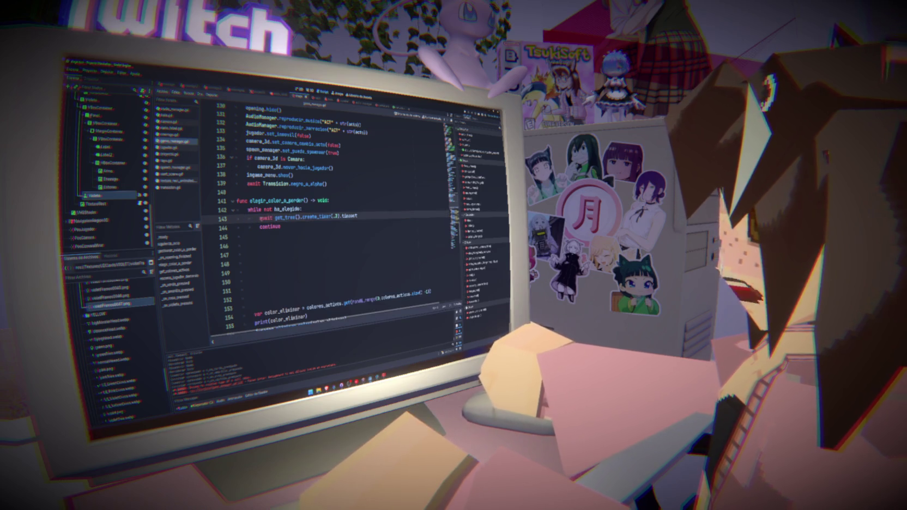
pyautogui.click(287, 239)
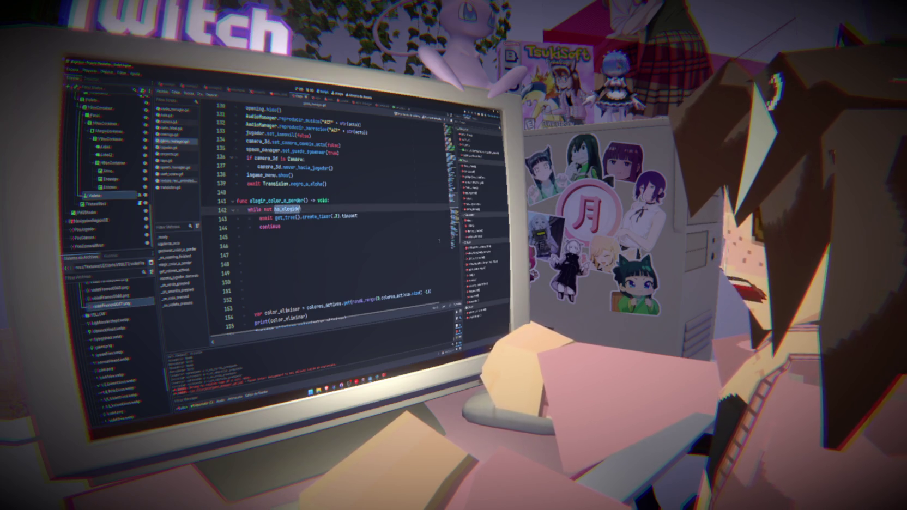
pyautogui.scroll(-15, 327, 218)
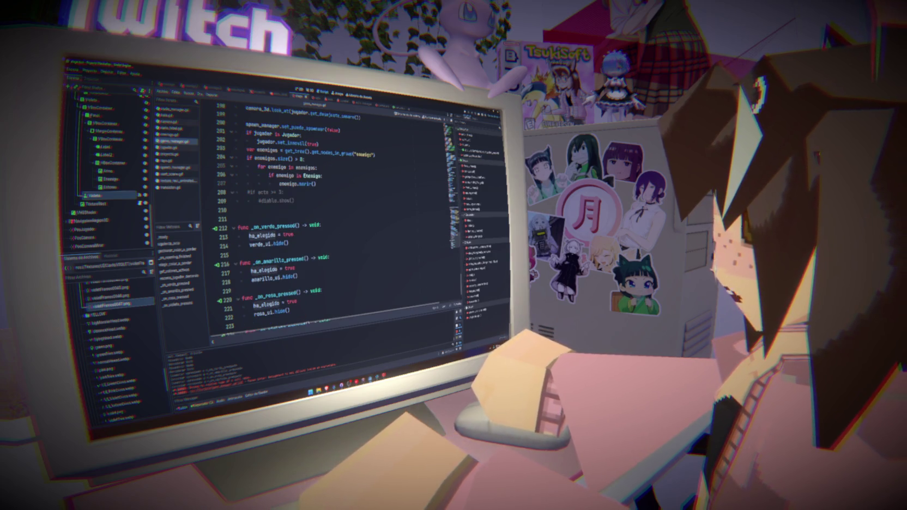
pyautogui.scroll(18, 334, 218)
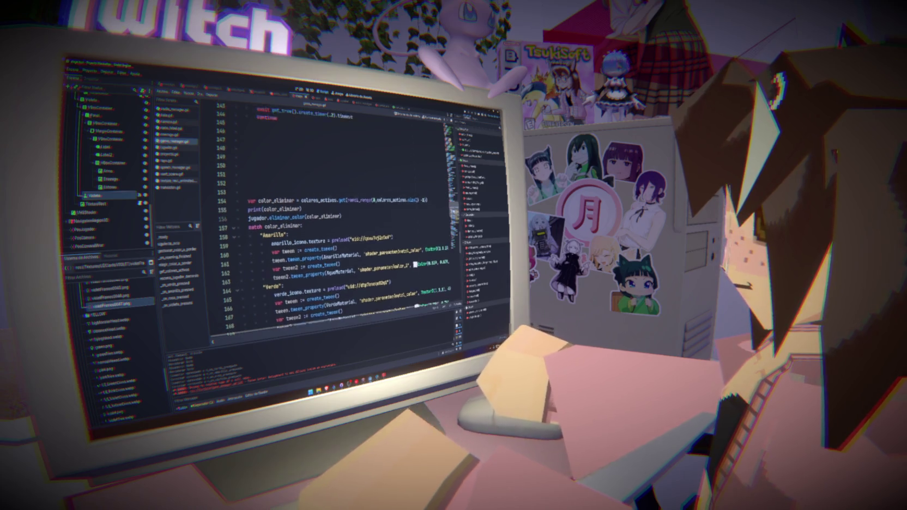
pyautogui.scroll(-15, 327, 219)
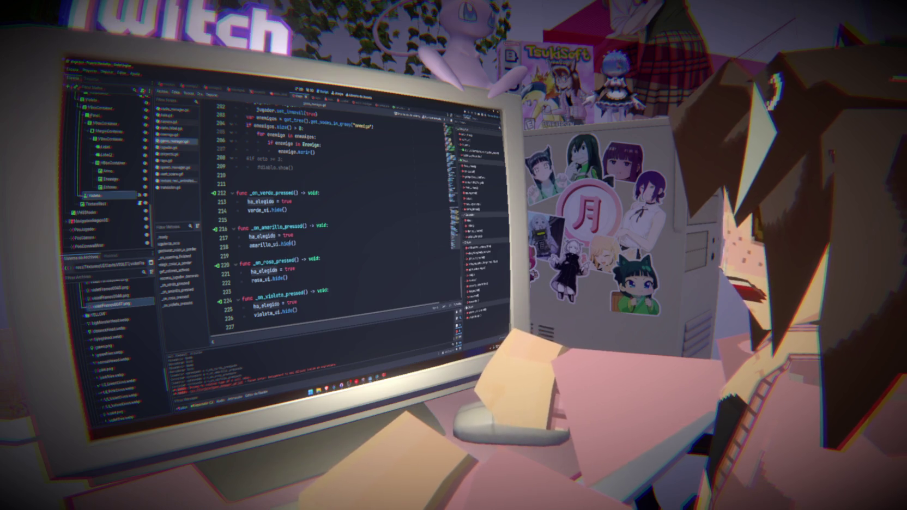
pyautogui.moveTo(287, 243)
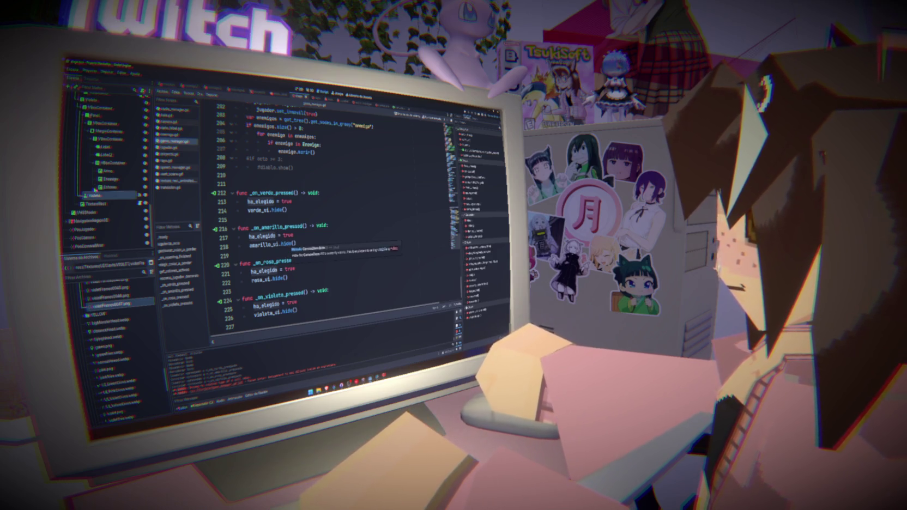
pyautogui.moveTo(455, 241); pyautogui.dragTo(456, 144)
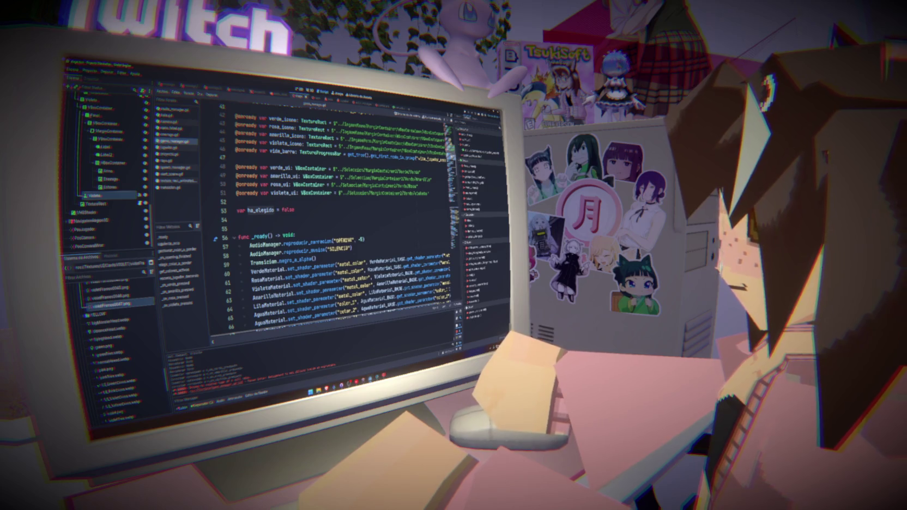
pyautogui.click(107, 170)
pyautogui.scroll(3, 103, 179)
pyautogui.scroll(3, 97, 202)
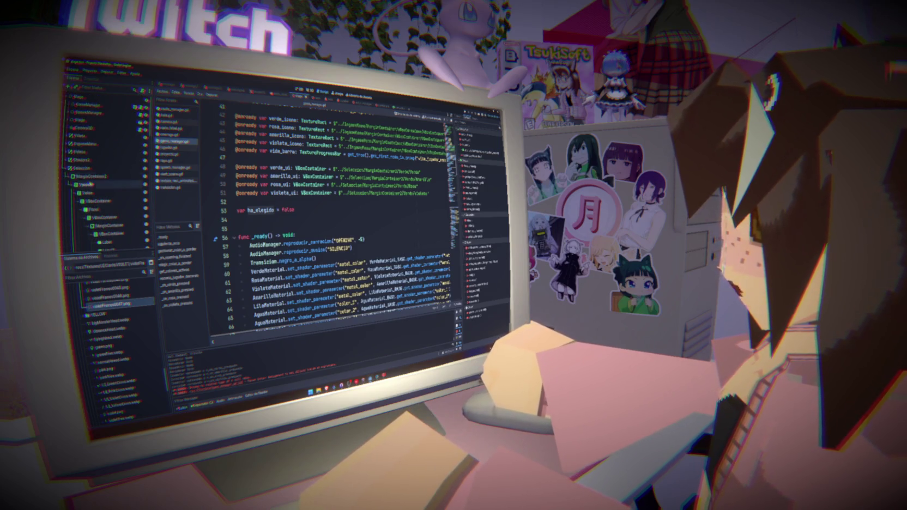
pyautogui.moveTo(82, 168); pyautogui.dragTo(269, 203)
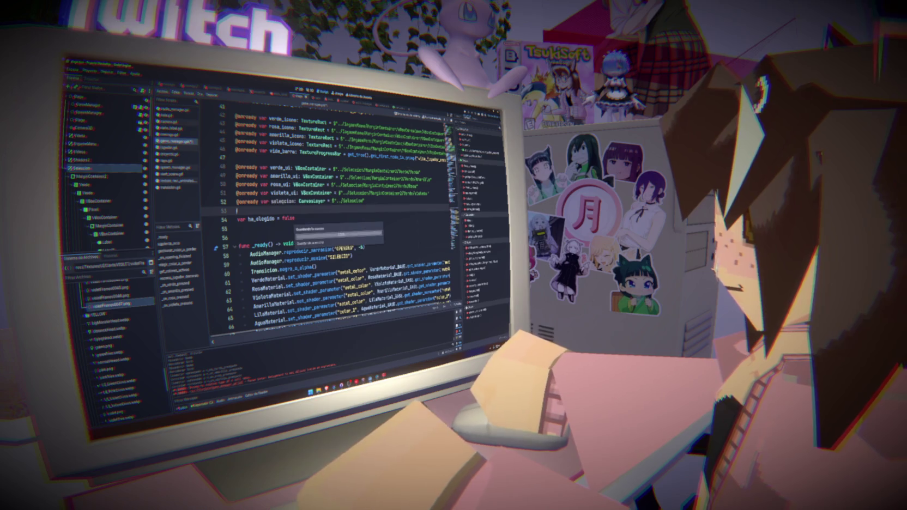
pyautogui.click(295, 202)
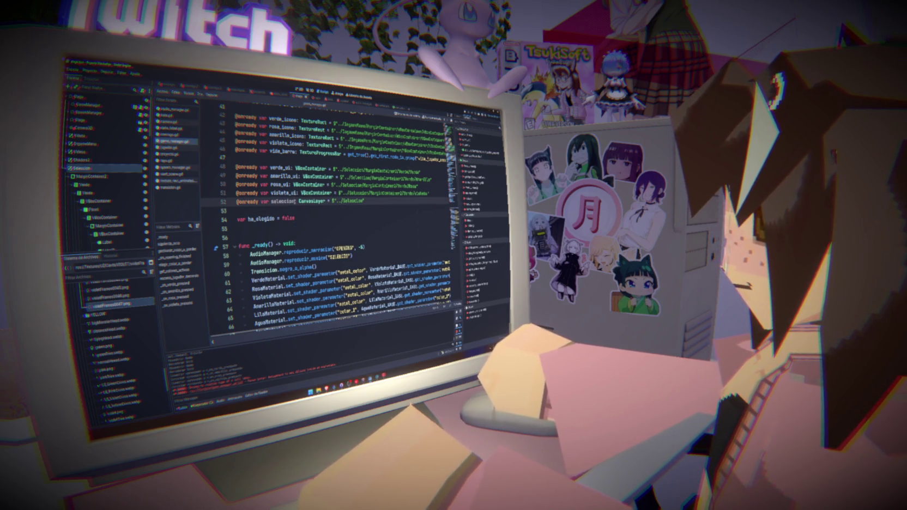
pyautogui.write('_canvas')
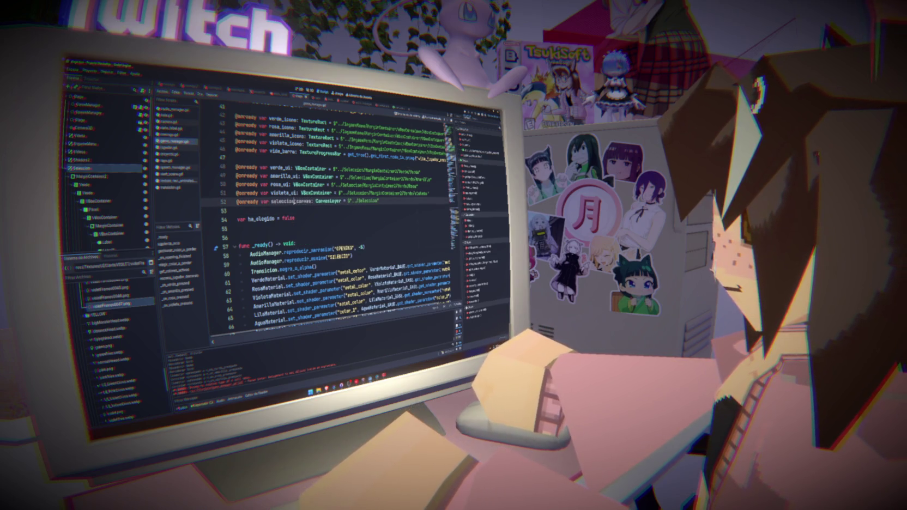
pyautogui.scroll(-20, 295, 201)
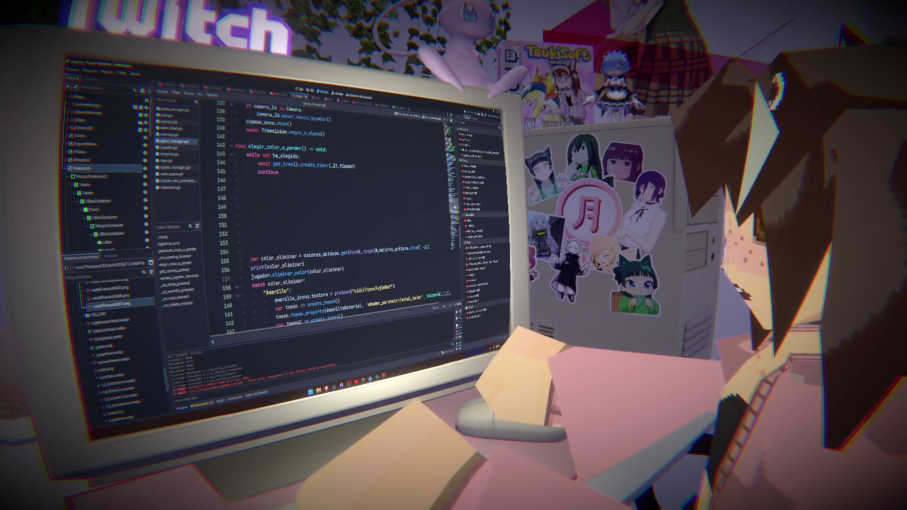
pyautogui.scroll(1, 327, 207)
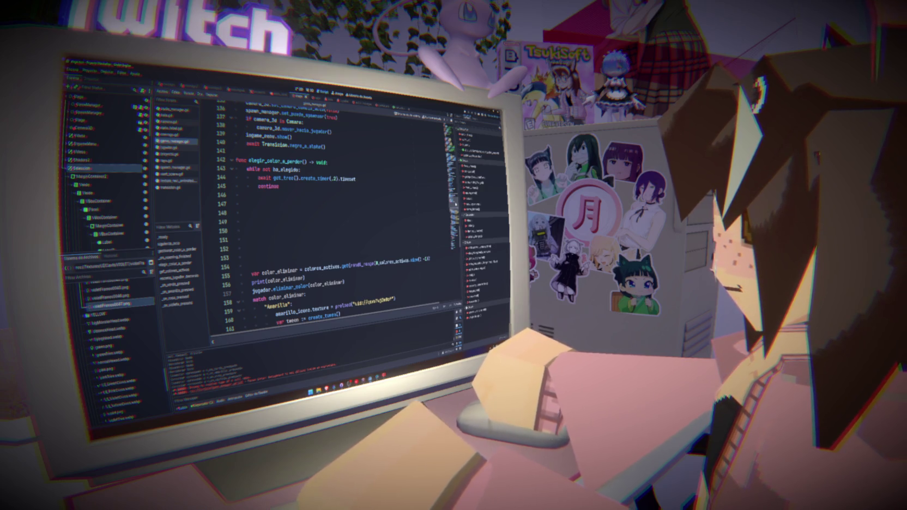
pyautogui.scroll(-1, 338, 218)
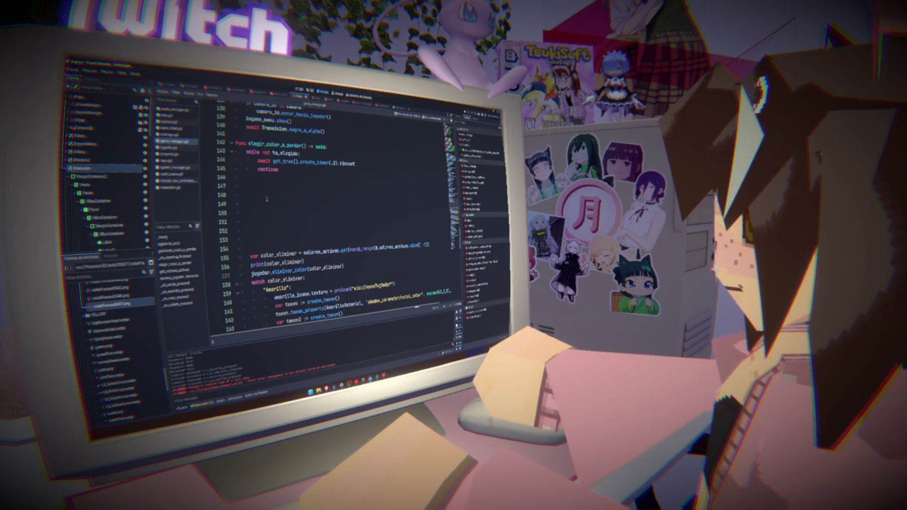
pyautogui.click(265, 195)
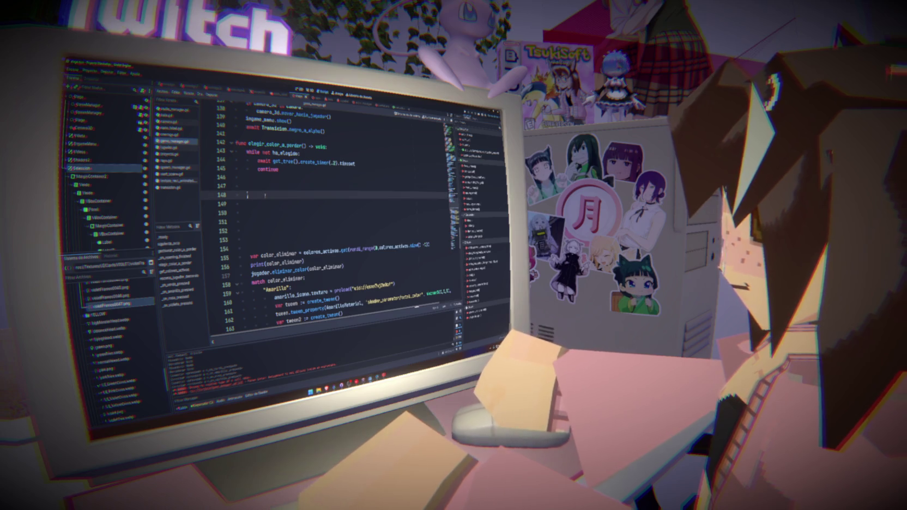
pyautogui.click(264, 184)
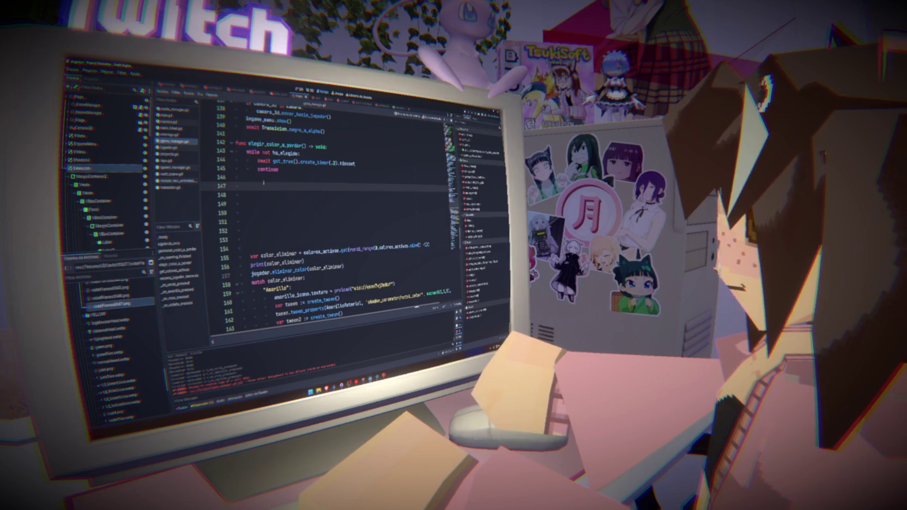
pyautogui.moveTo(350, 249); pyautogui.dragTo(421, 244)
pyautogui.click(406, 213)
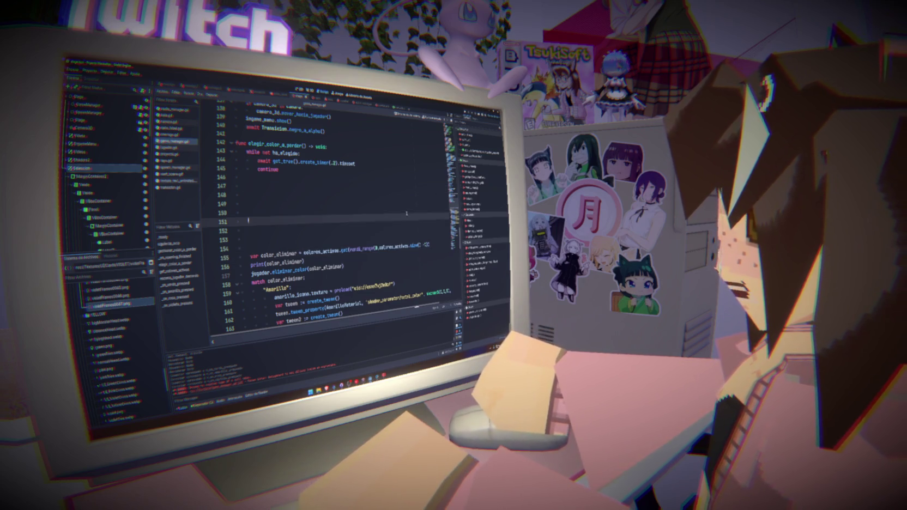
pyautogui.click(307, 192)
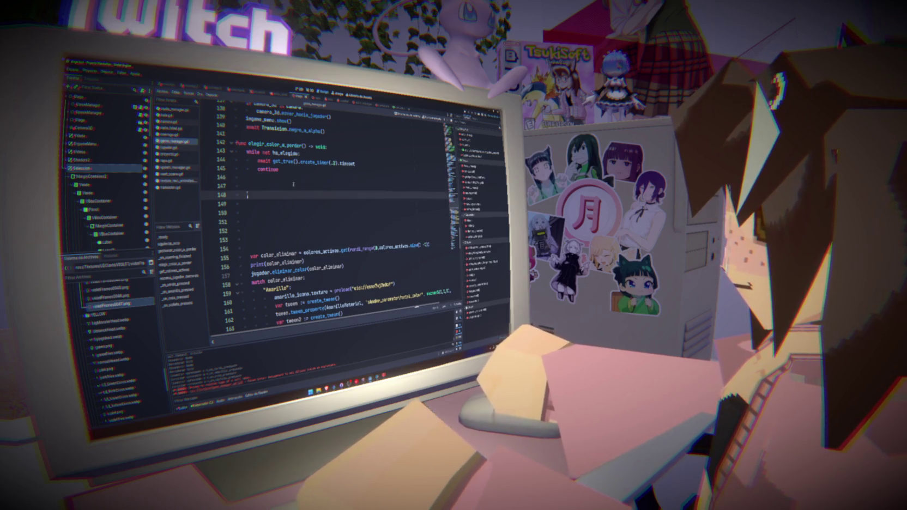
pyautogui.scroll(-20, 293, 184)
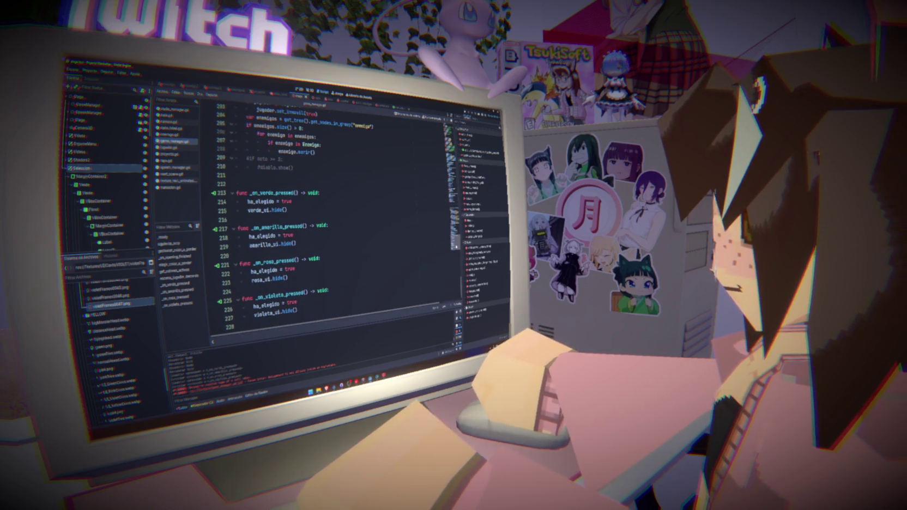
pyautogui.scroll(20, 332, 217)
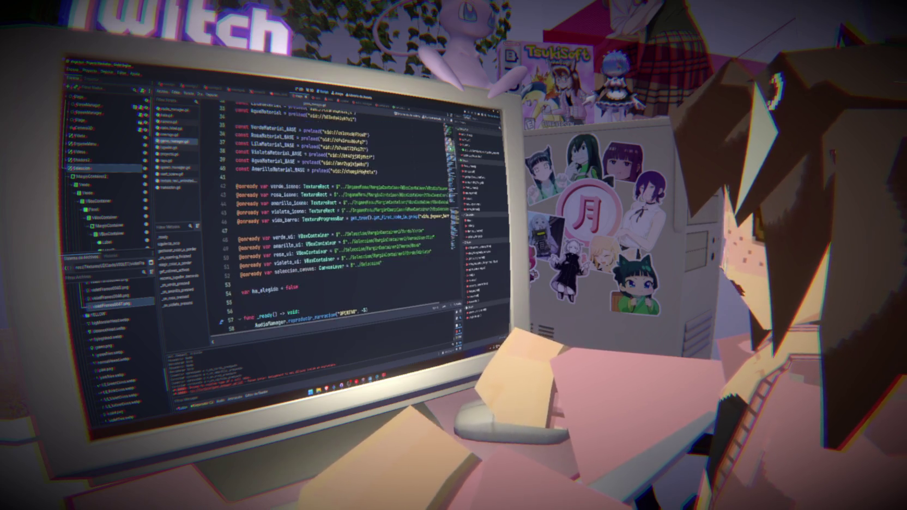
pyautogui.click(331, 217)
# Step: Declare a que_color_elegido variable initialised to null and save
pyautogui.press('Return')
pyautogui.write('var ')
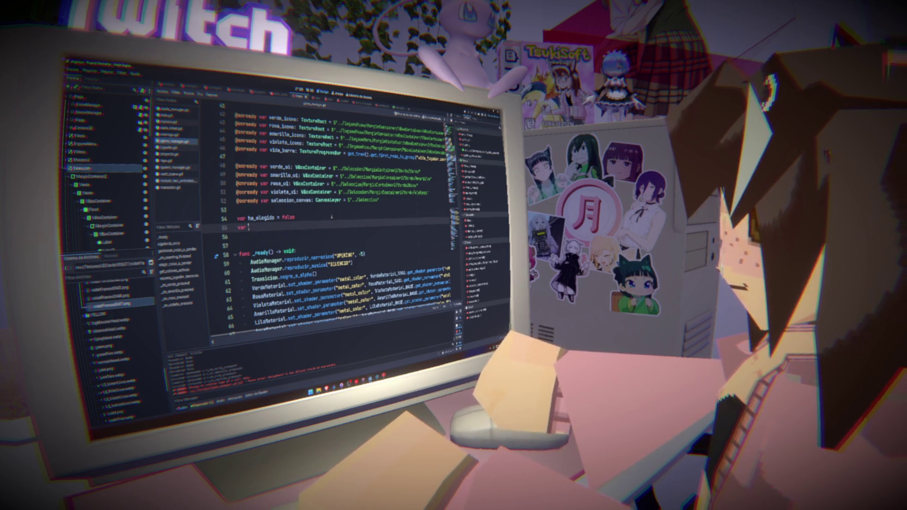
pyautogui.write('q:que_')
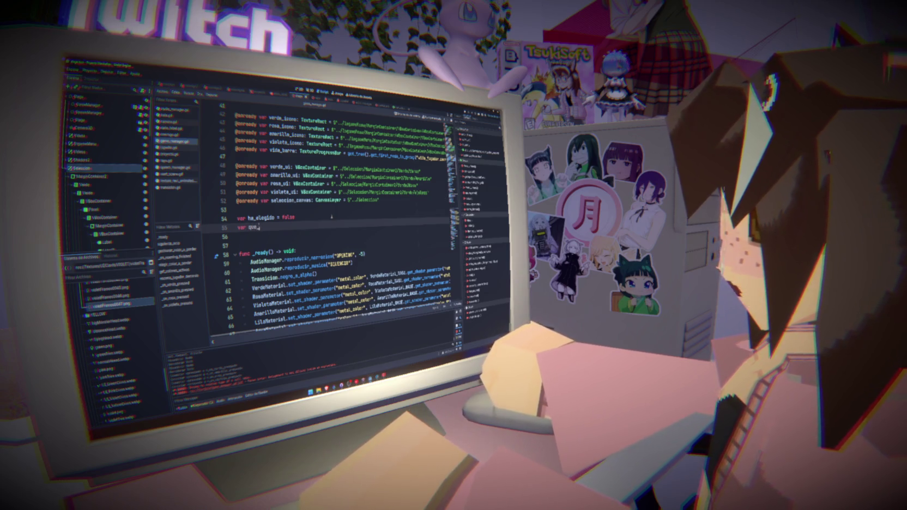
pyautogui.write('color_elegido')
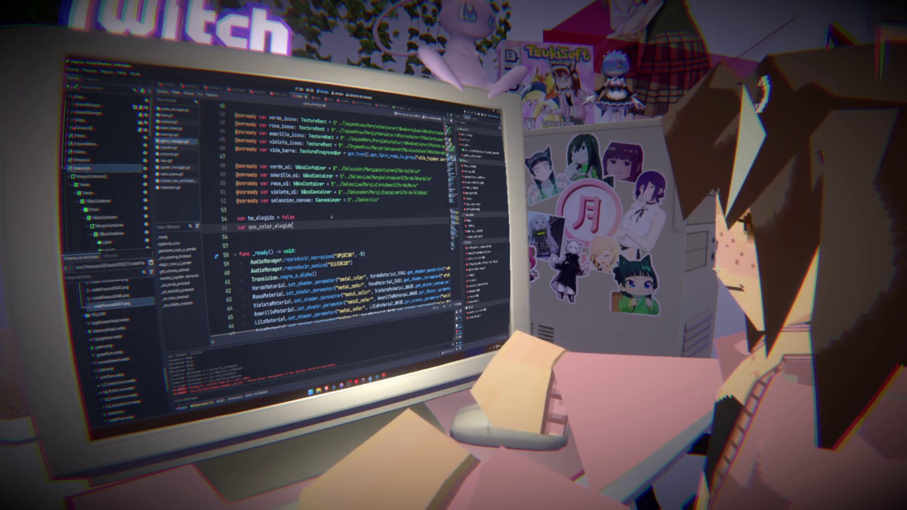
pyautogui.write('null')
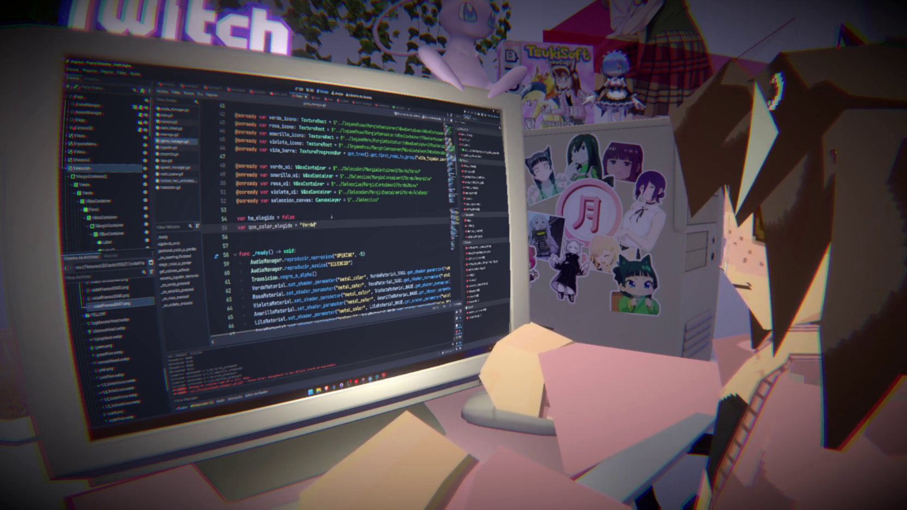
pyautogui.hotkey('ctrl', 's')
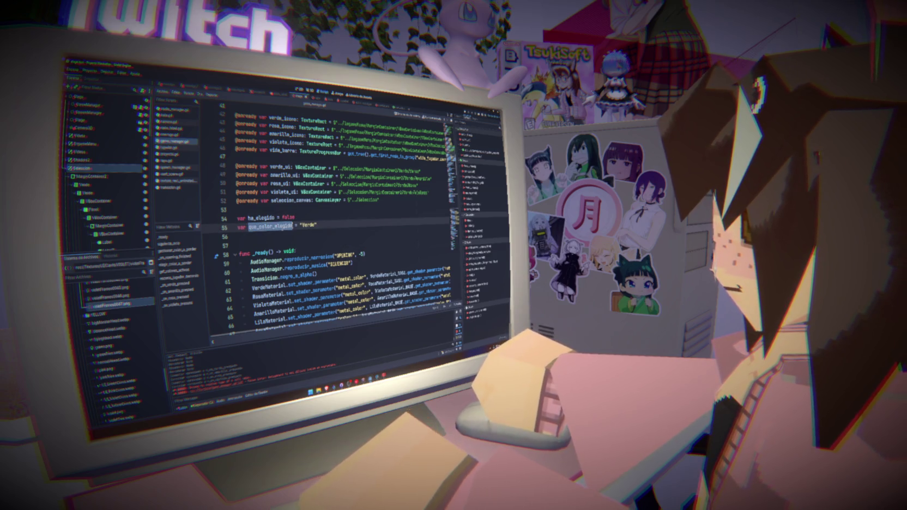
# Step: Add que_color_elegido = "Verde" to the verde handler
pyautogui.scroll(-20, 328, 218)
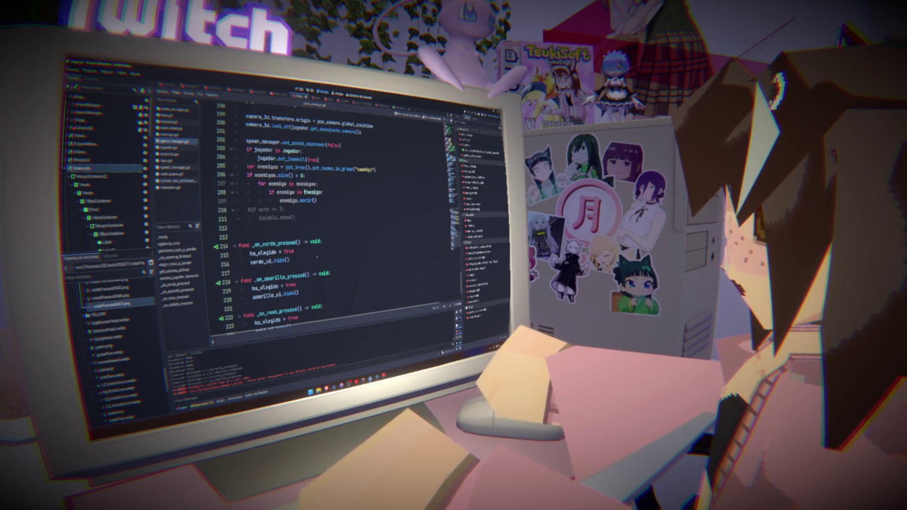
pyautogui.click(322, 250)
pyautogui.press('Return')
pyautogui.press('BackSpace')
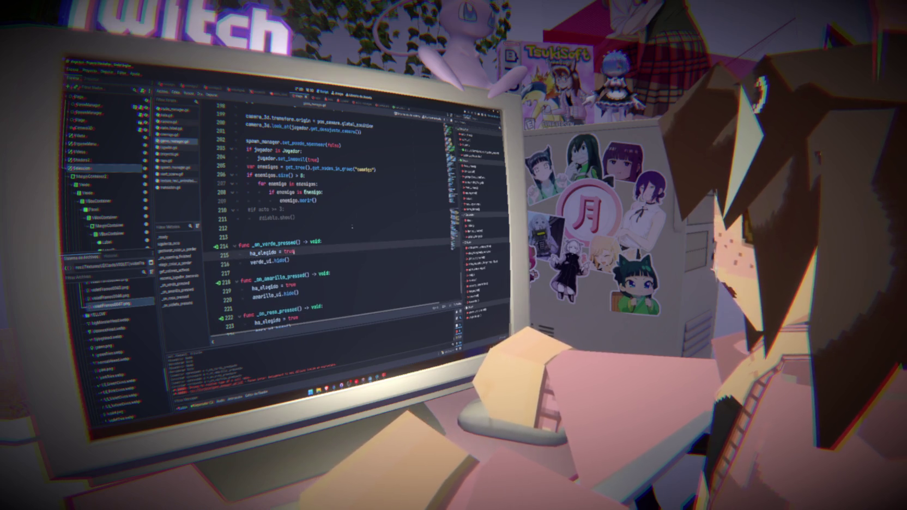
pyautogui.press('Home')
pyautogui.press('Return')
pyautogui.press('Up')
pyautogui.hotkey('ctrl', 'v')
pyautogui.write('= ')
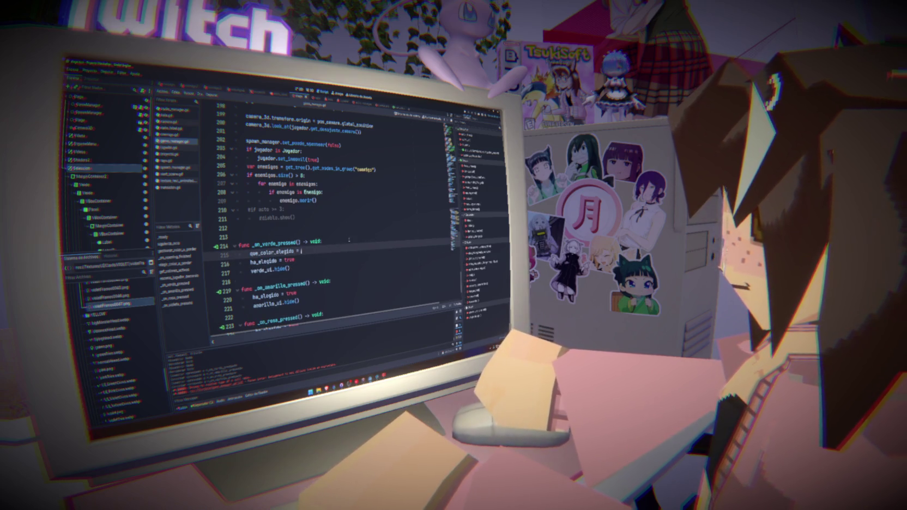
pyautogui.write('"Verde')
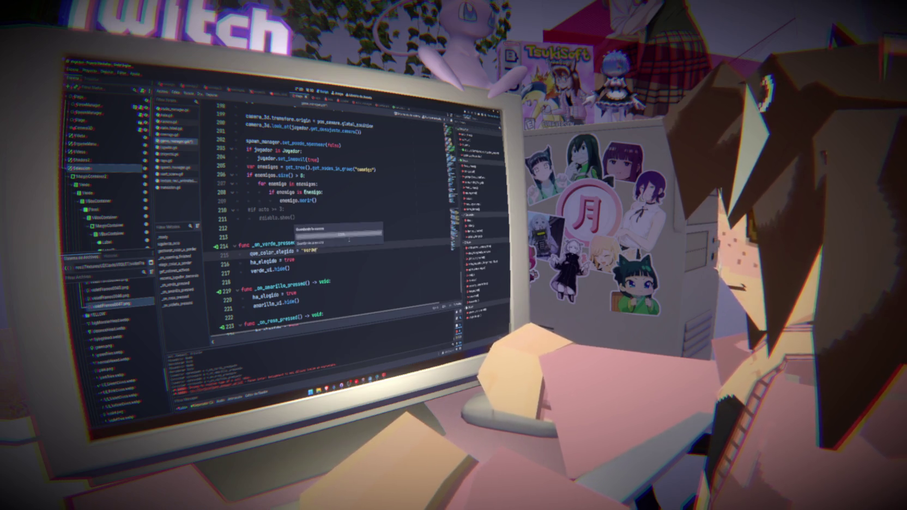
# Step: Add que_color_elegido = "Amarillo" and = "Rosa" to their handlers, saving along the way
pyautogui.click(345, 281)
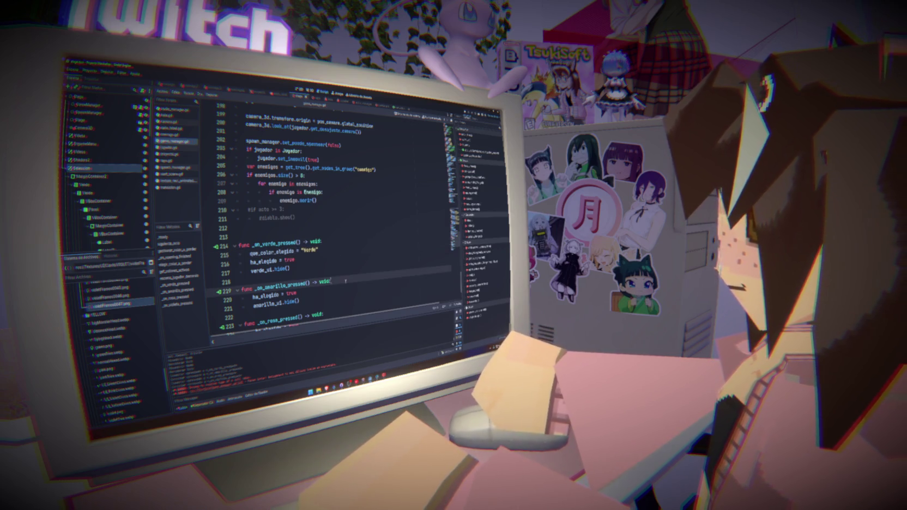
pyautogui.press('Return')
pyautogui.write('que_color_elegido')
pyautogui.write('= "A')
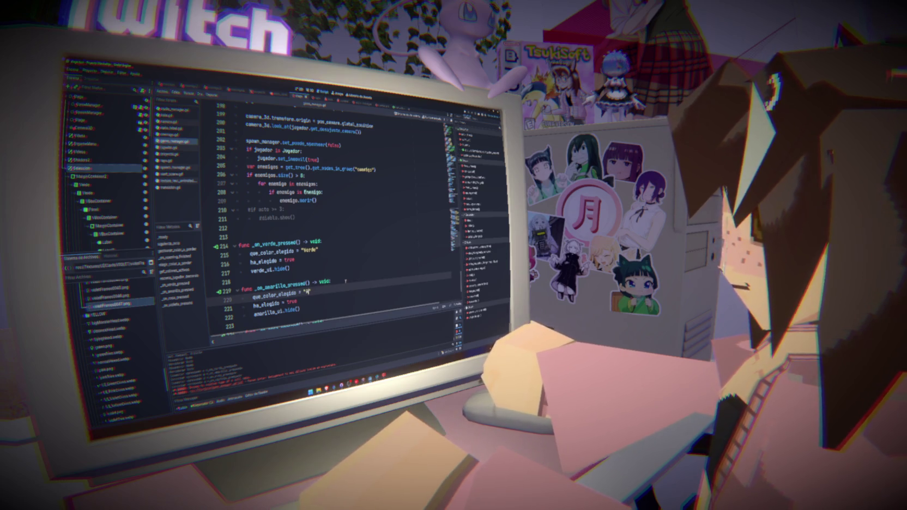
pyautogui.write('marillo')
pyautogui.hotkey('ctrl', 's')
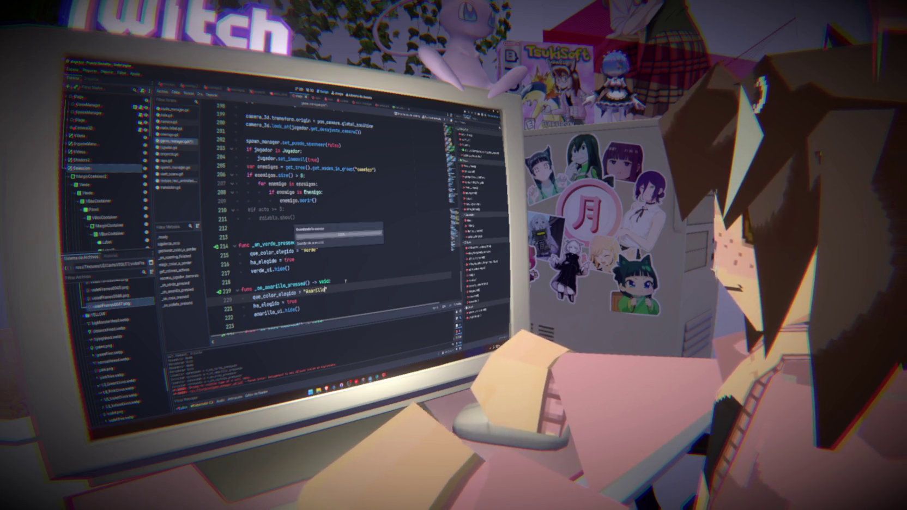
pyautogui.scroll(-3, 343, 273)
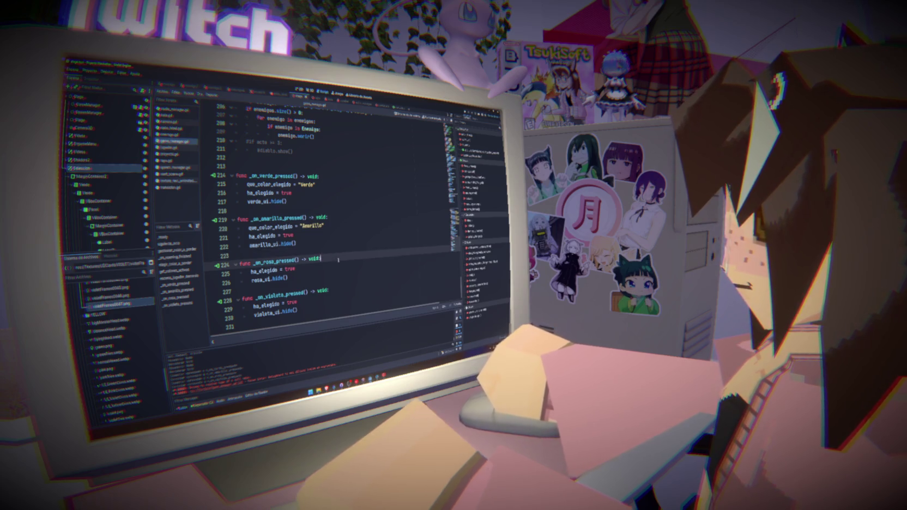
pyautogui.press('Return')
pyautogui.write('que_color_elegido')
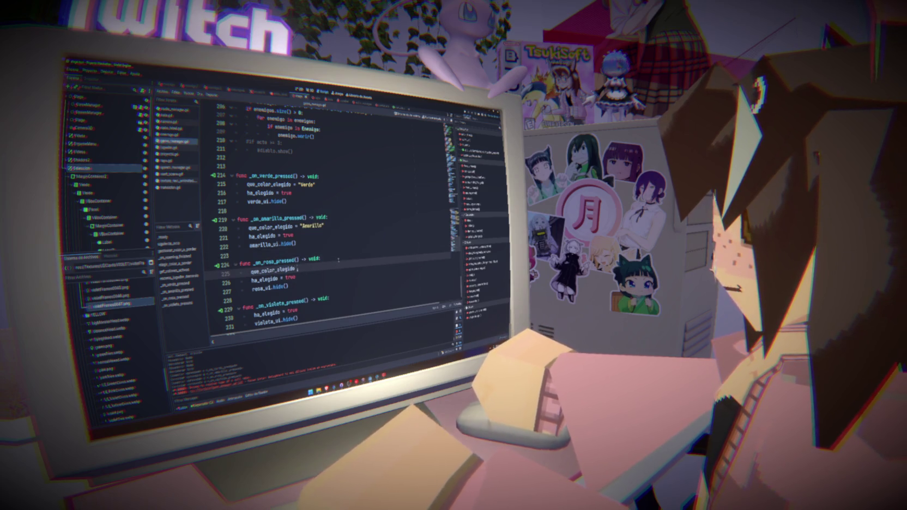
pyautogui.write('= "')
pyautogui.write('Rosa')
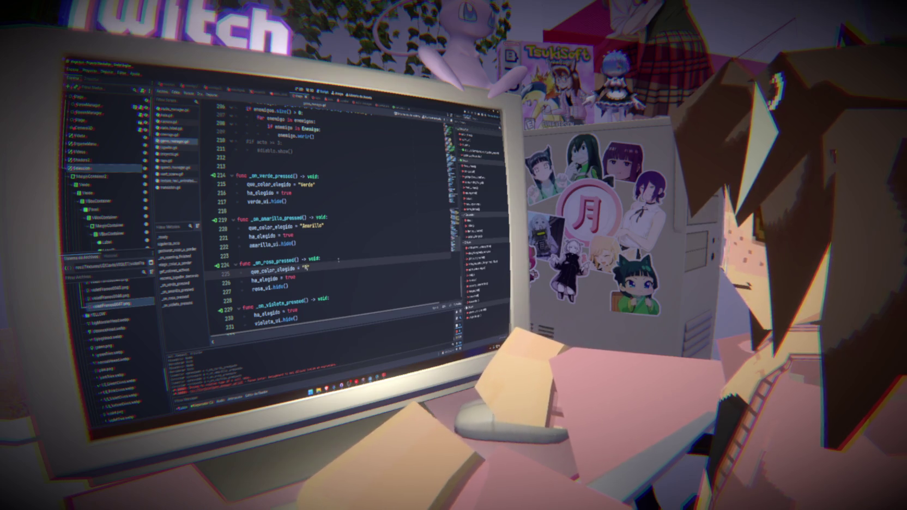
# Step: Set que_color_elegido = "Violeta" in the violet handler and fix its misspelled name
pyautogui.click(345, 298)
pyautogui.press('Return')
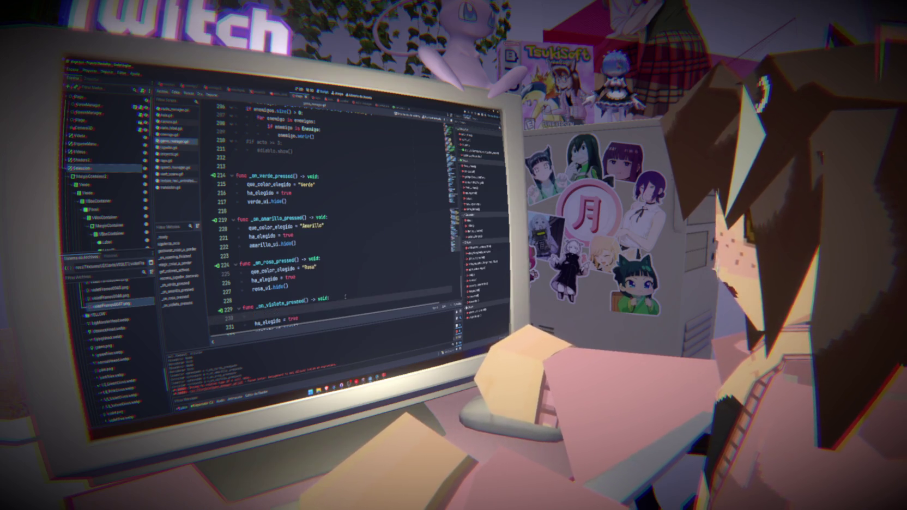
pyautogui.write('que_color_elegido')
pyautogui.write('a')
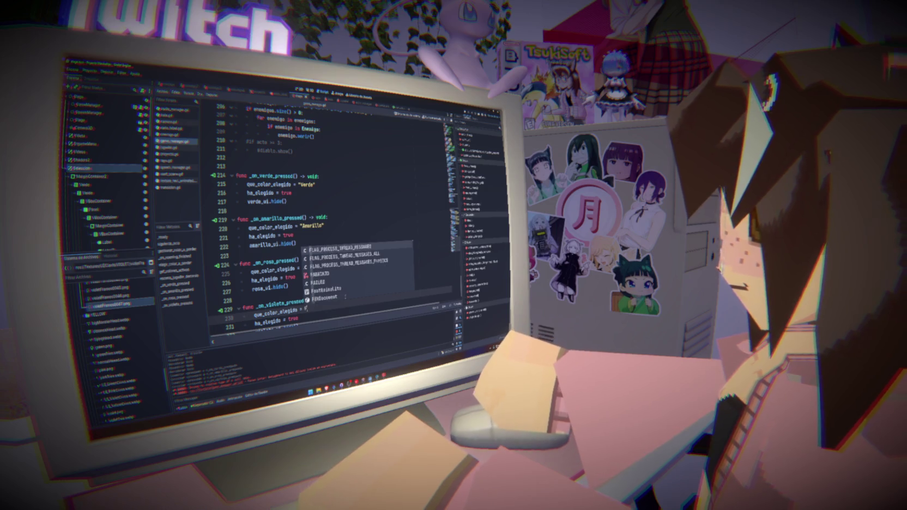
pyautogui.write('"Violeta"')
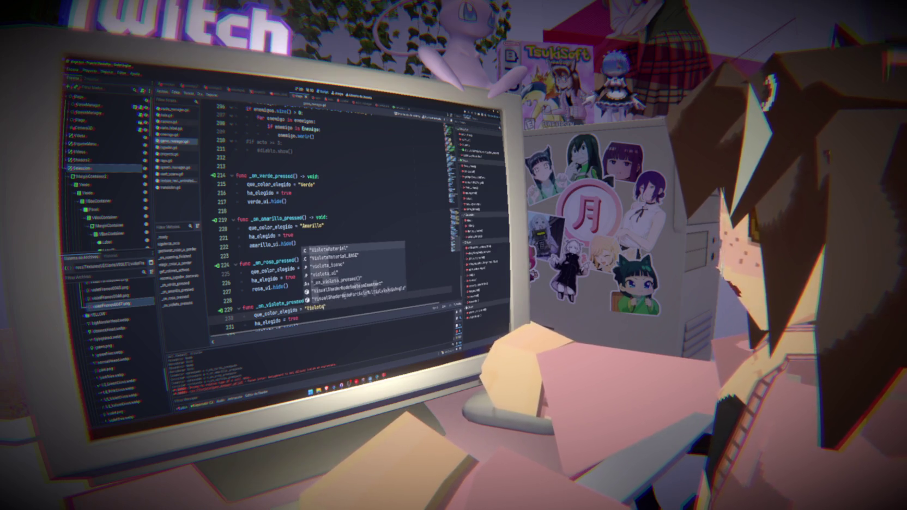
pyautogui.click(303, 299)
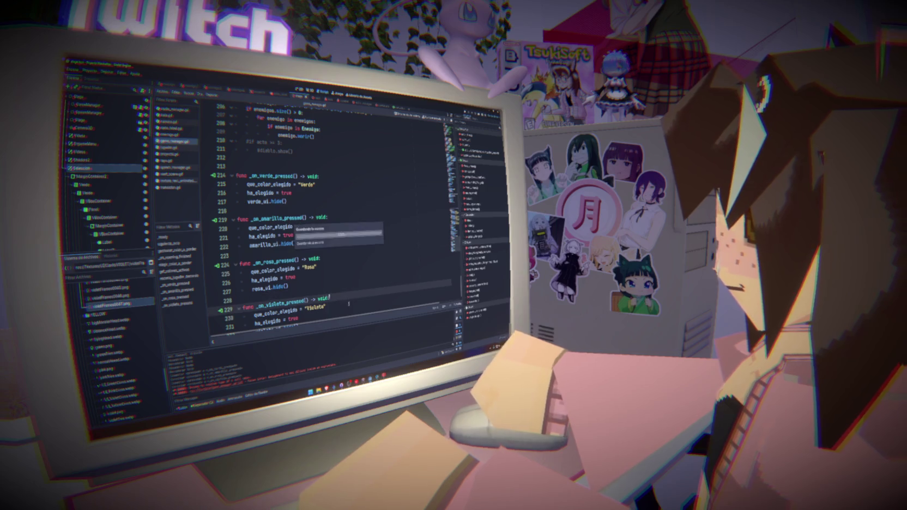
pyautogui.write('s')
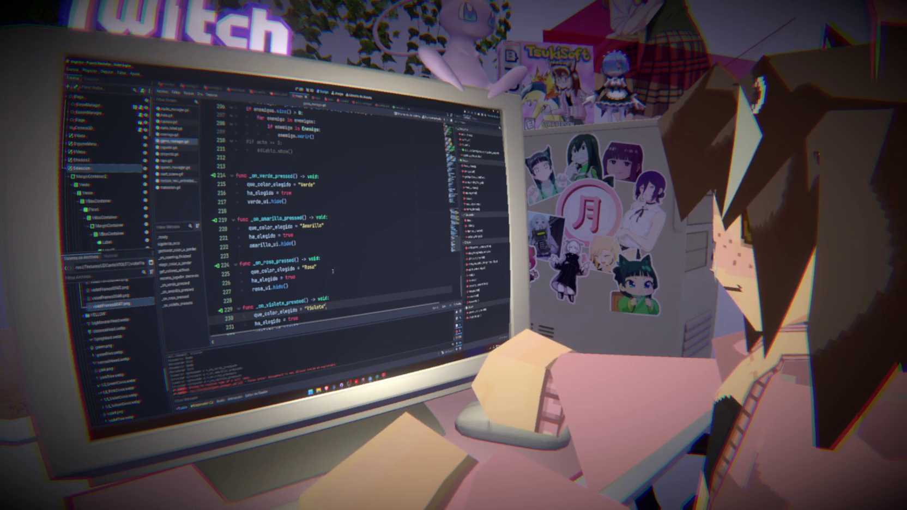
pyautogui.press('Up')
pyautogui.press('Up')
pyautogui.press('Up')
pyautogui.doubleClick(275, 314)
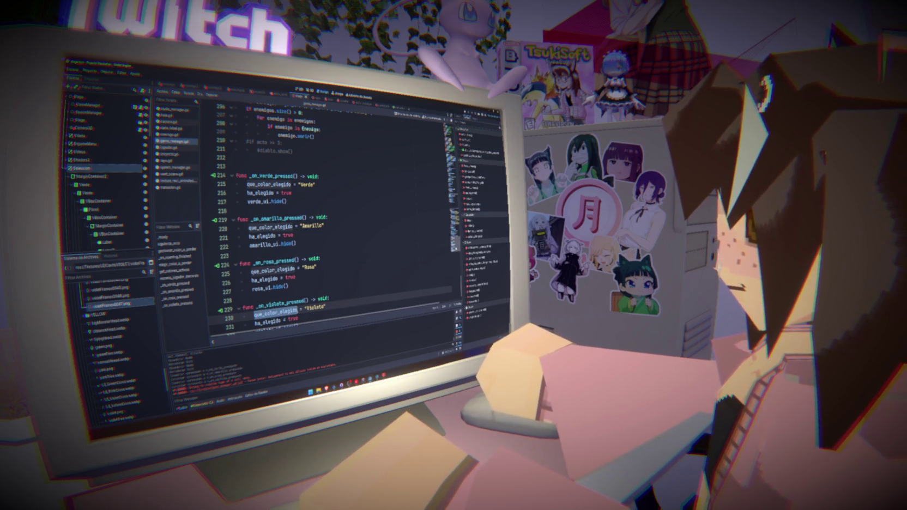
# Step: Remove the blank lines above color_eliminar in elegir_color_a_perder
pyautogui.scroll(1, 327, 218)
pyautogui.scroll(13, 327, 218)
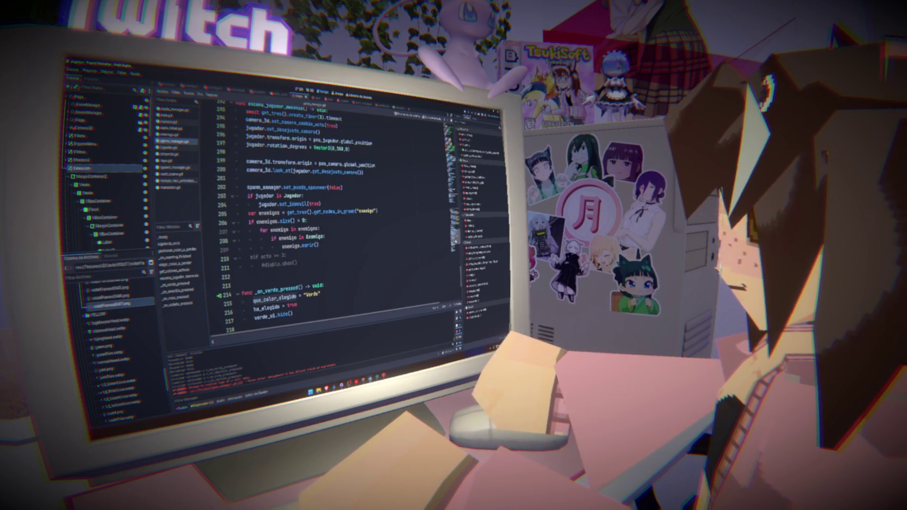
pyautogui.scroll(11, 409, 213)
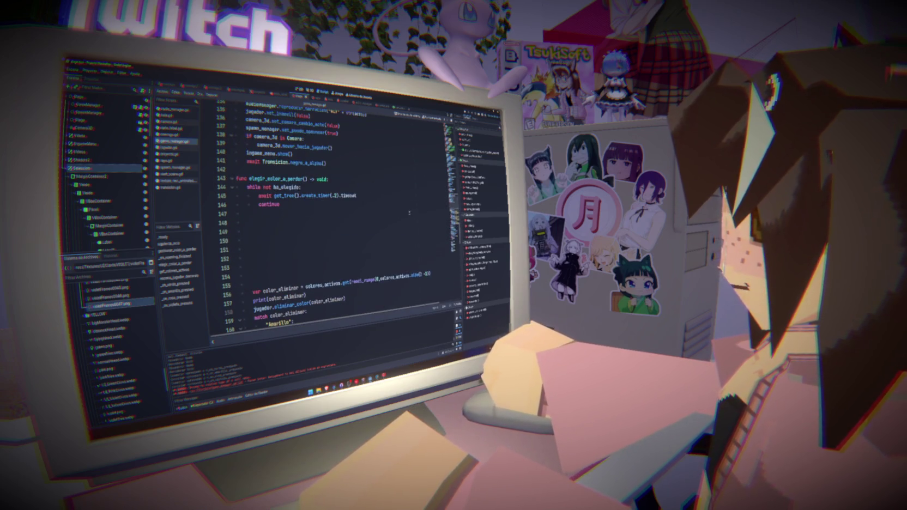
pyautogui.press('Delete')
pyautogui.press('Delete')
pyautogui.press('Delete')
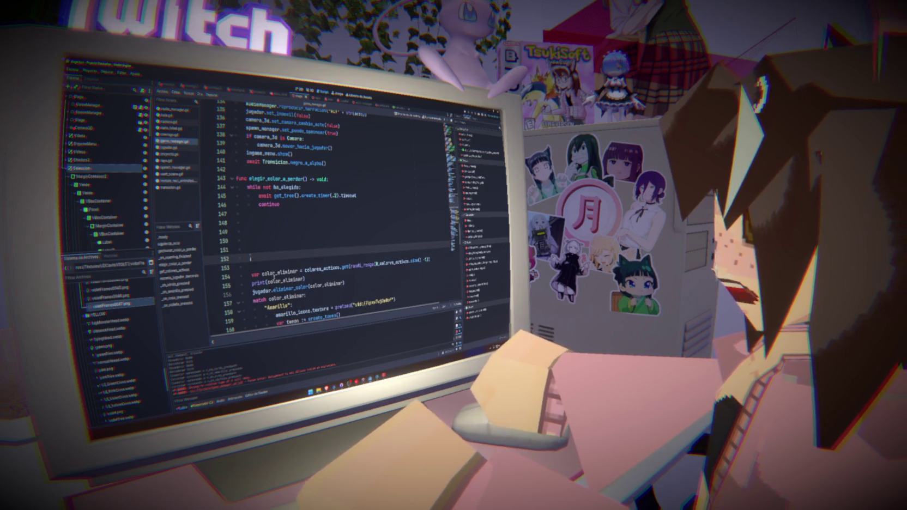
pyautogui.press('BackSpace')
pyautogui.press('BackSpace')
pyautogui.press('BackSpace')
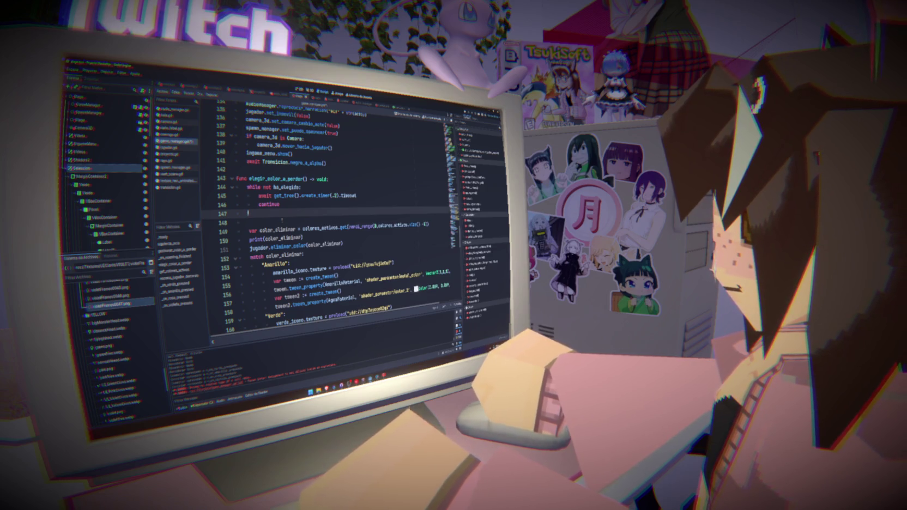
# Step: After the waiting loop, add await get_tree().create_timer(1).timeout
pyautogui.press('Down')
pyautogui.write('await ge')
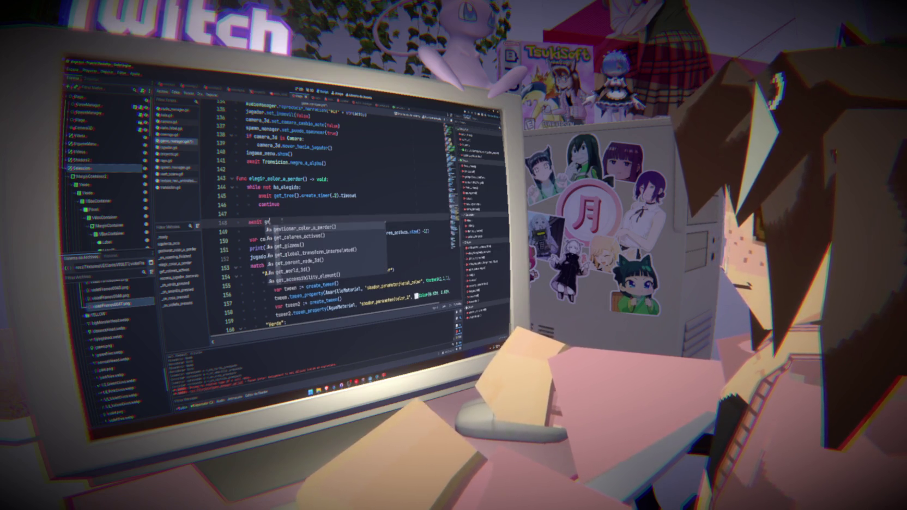
pyautogui.write('t_tree().cre')
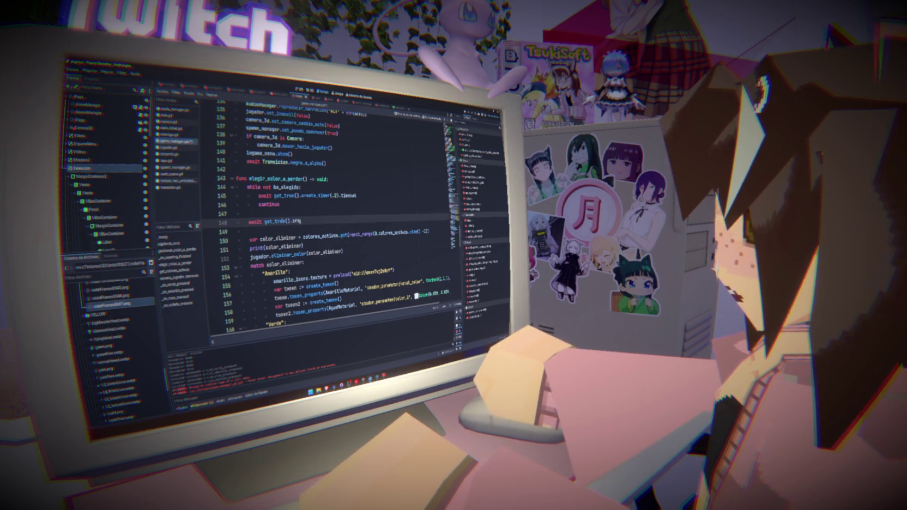
pyautogui.press('Return')
pyautogui.write('1.')
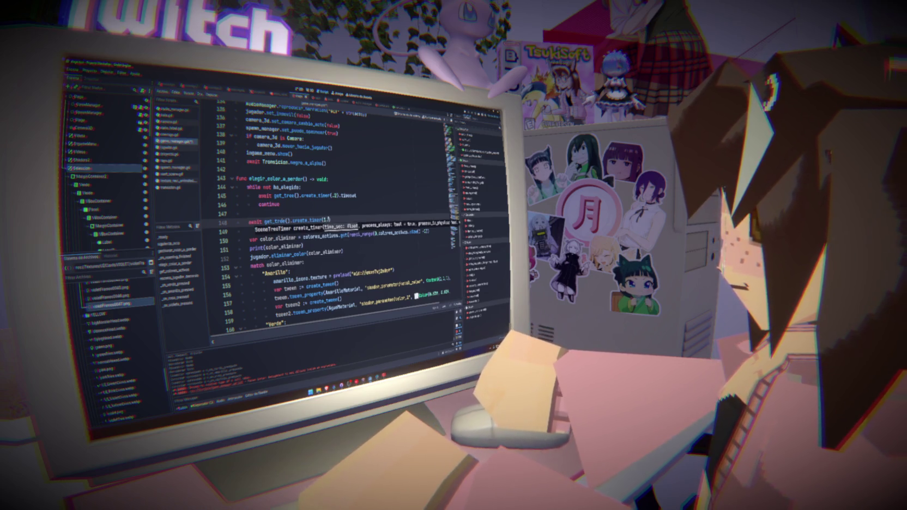
pyautogui.press('BackSpace')
pyautogui.write(').timeout')
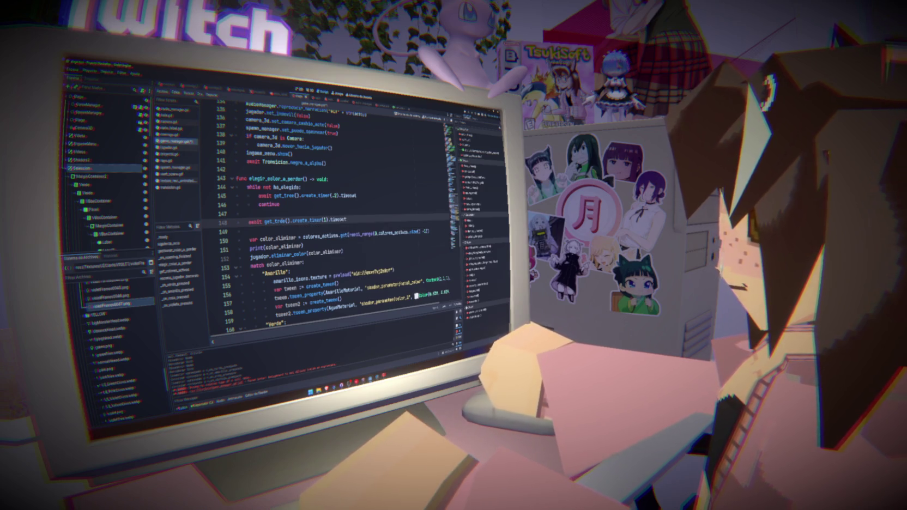
pyautogui.press('Return')
pyautogui.press('Return')
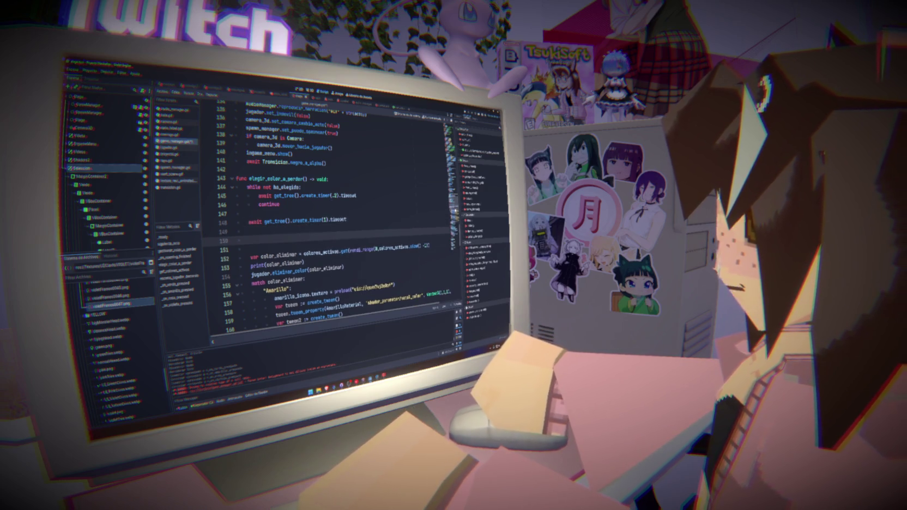
# Step: Add seleccion_canvas.hide() after the one-second wait
pyautogui.scroll(20, 338, 218)
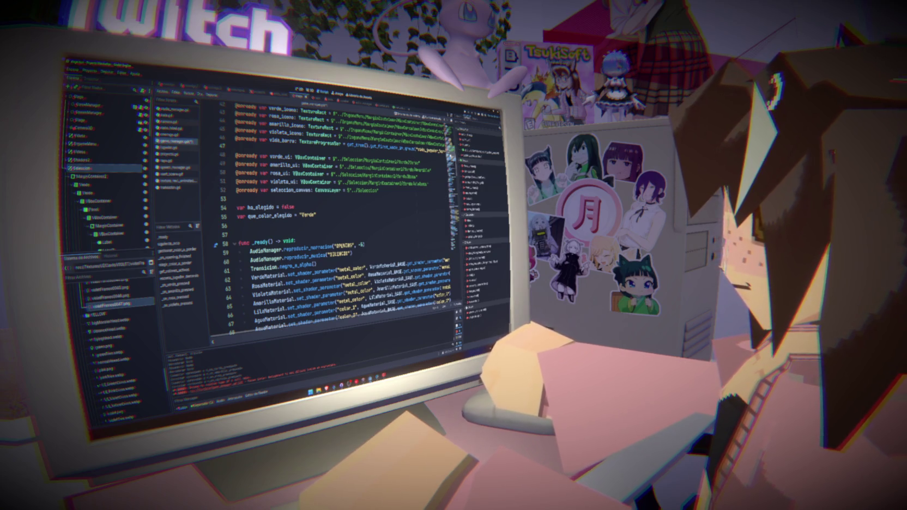
pyautogui.scroll(-20, 327, 218)
pyautogui.write('sel')
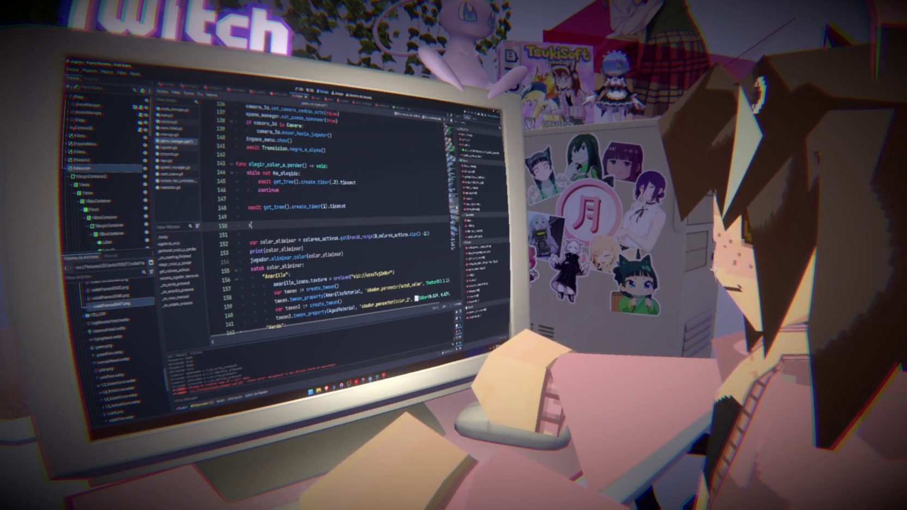
pyautogui.press('Return')
pyautogui.write('.hide')
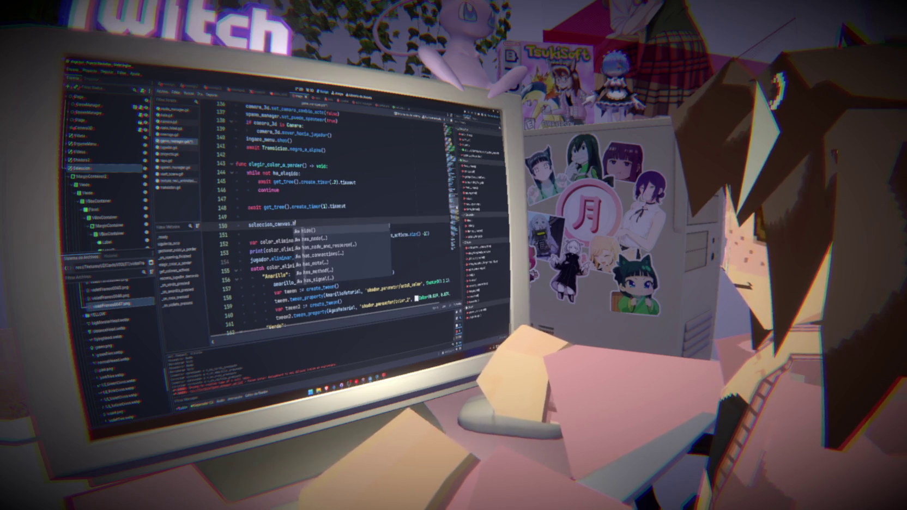
pyautogui.press('Return')
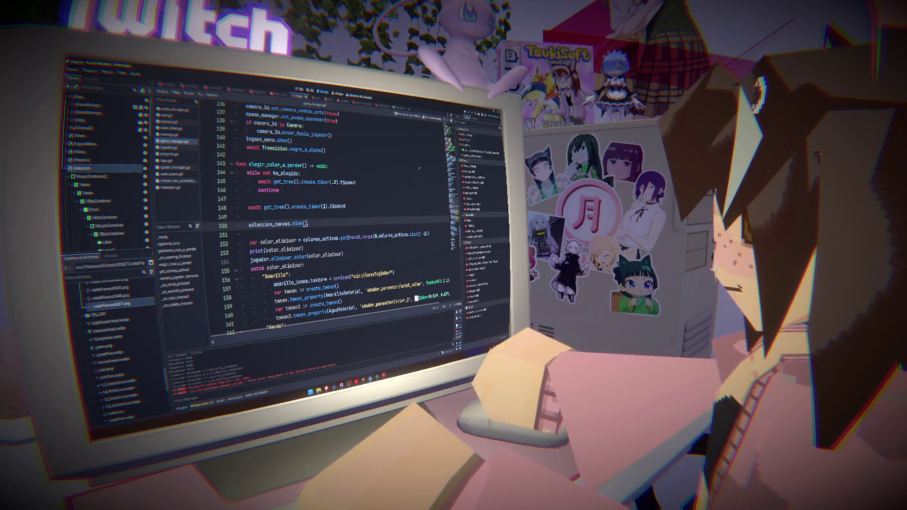
# Step: Insert seleccion_canvas.show() on a new line above the waiting loop
pyautogui.click(353, 173)
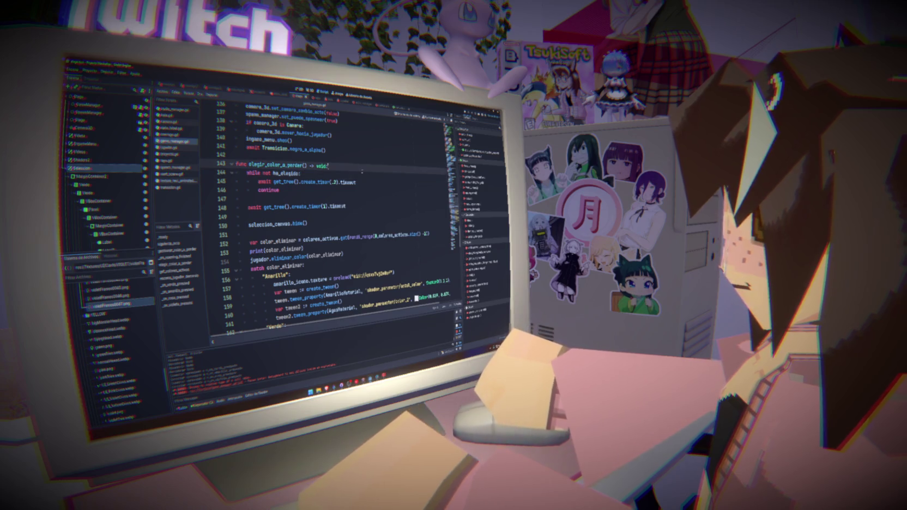
pyautogui.hotkey('ctrl', 'shift', 'Return')
pyautogui.write('selecc')
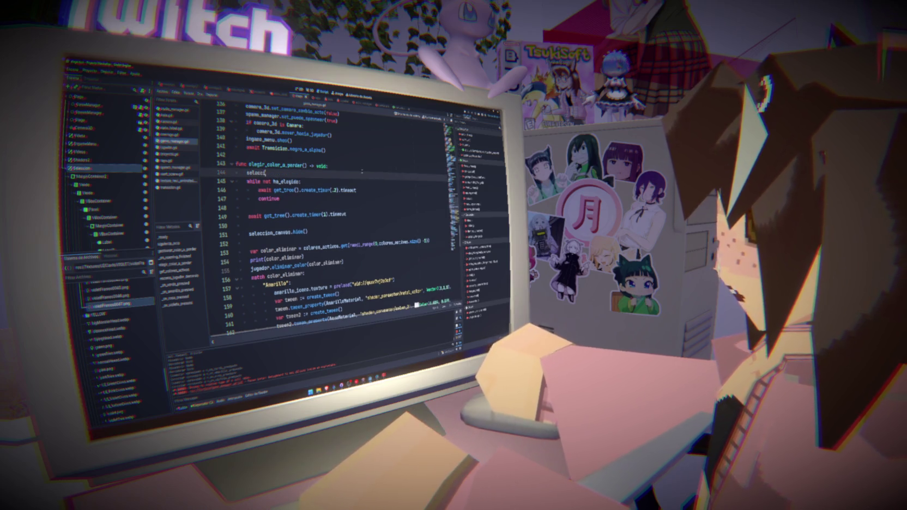
pyautogui.write('ion_canvas.sh')
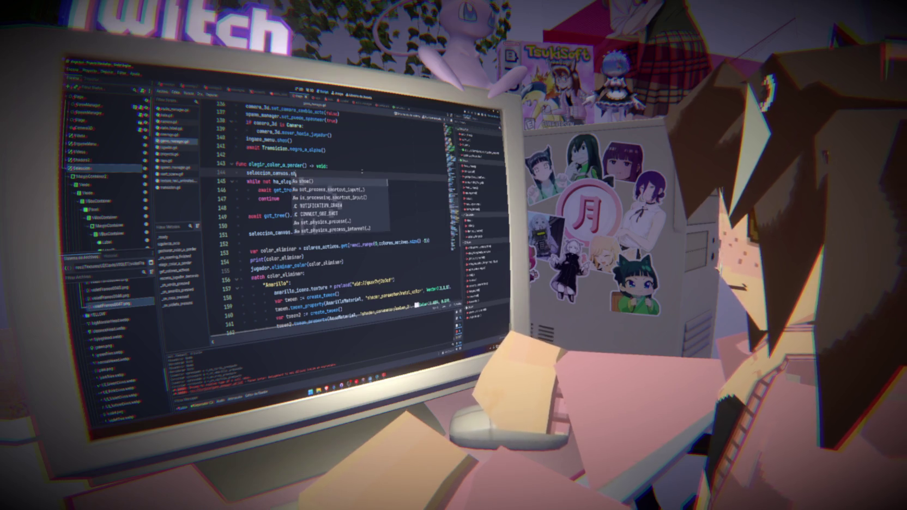
pyautogui.press('Return')
# Step: Select the random colour-pick expression on line 153
pyautogui.scroll(-3, 362, 172)
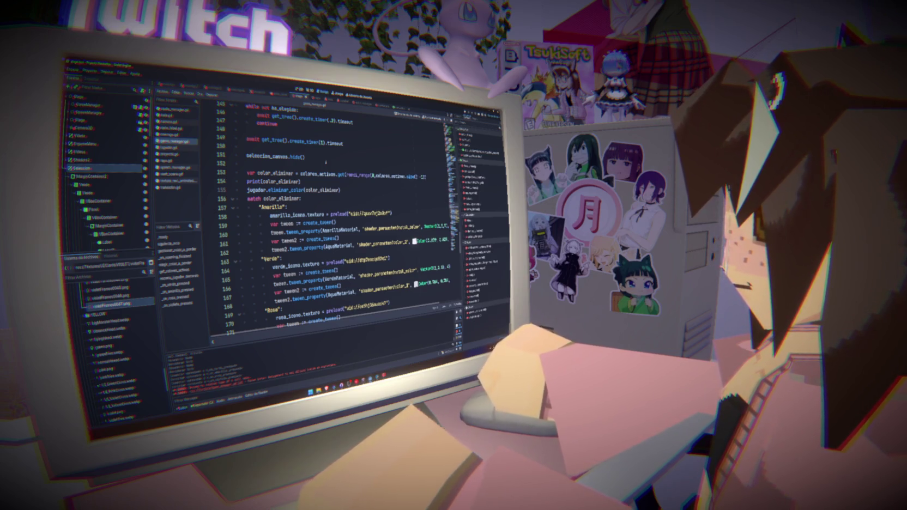
pyautogui.click(325, 162)
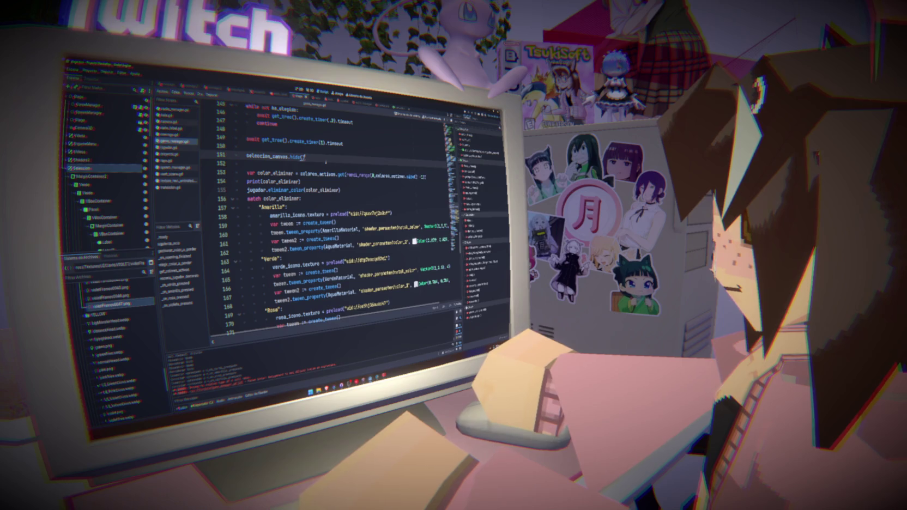
pyautogui.moveTo(289, 160)
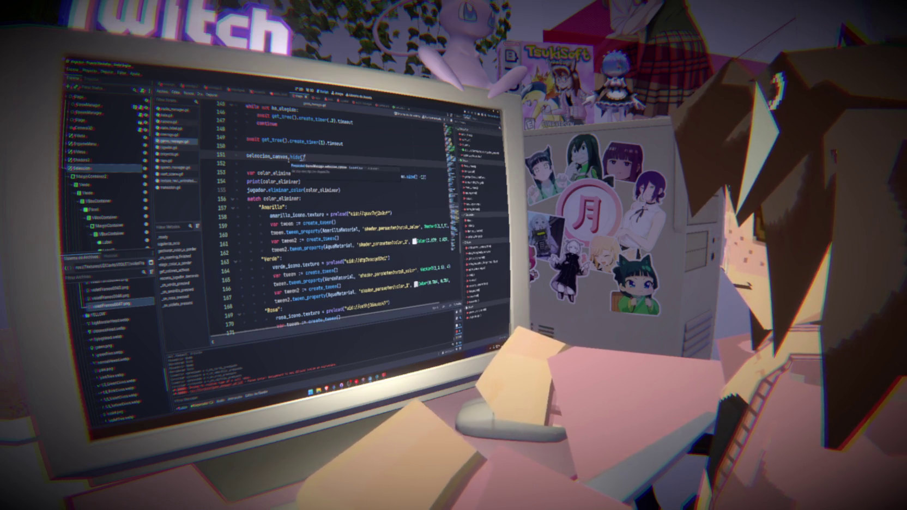
pyautogui.scroll(2, 327, 218)
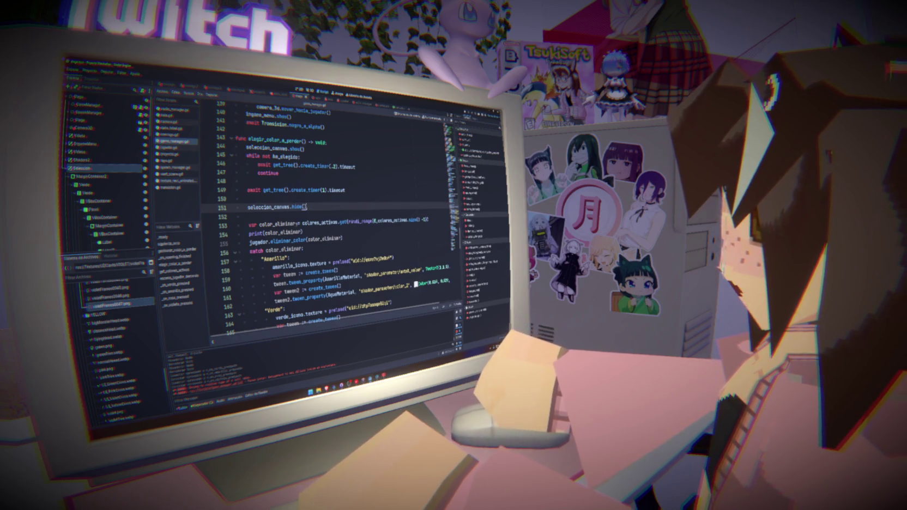
pyautogui.moveTo(302, 222); pyautogui.dragTo(432, 220)
# Step: Replace the random pick so color_eliminar equals que_color_elegido
pyautogui.hotkey('ctrl', 'x')
pyautogui.scroll(15, 434, 220)
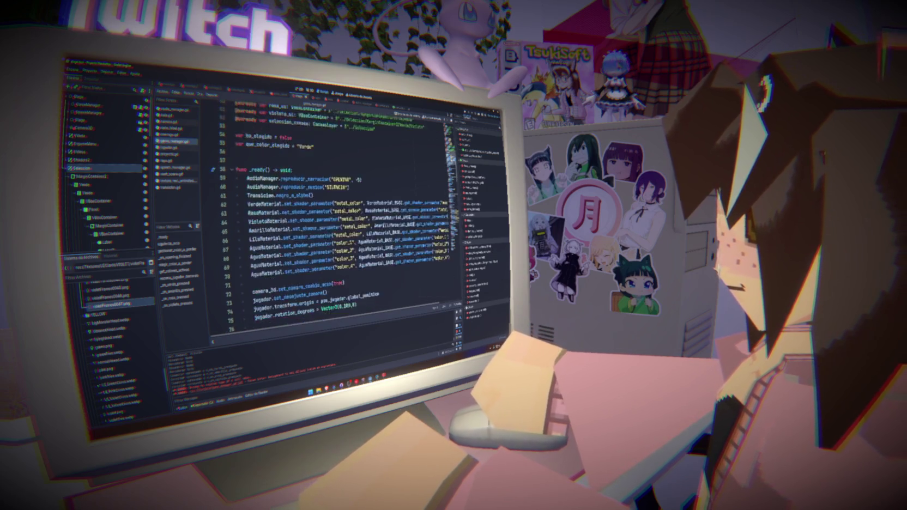
pyautogui.scroll(5, 338, 218)
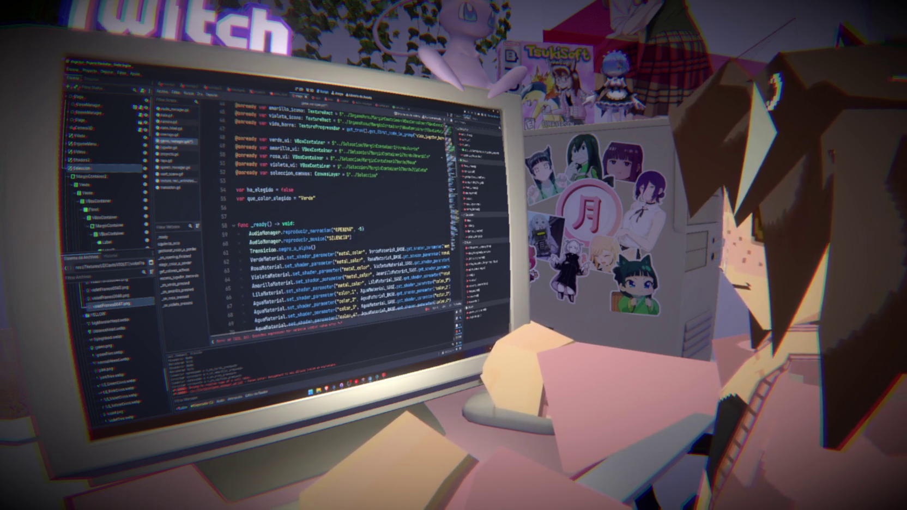
pyautogui.doubleClick(269, 198)
pyautogui.scroll(-20, 332, 218)
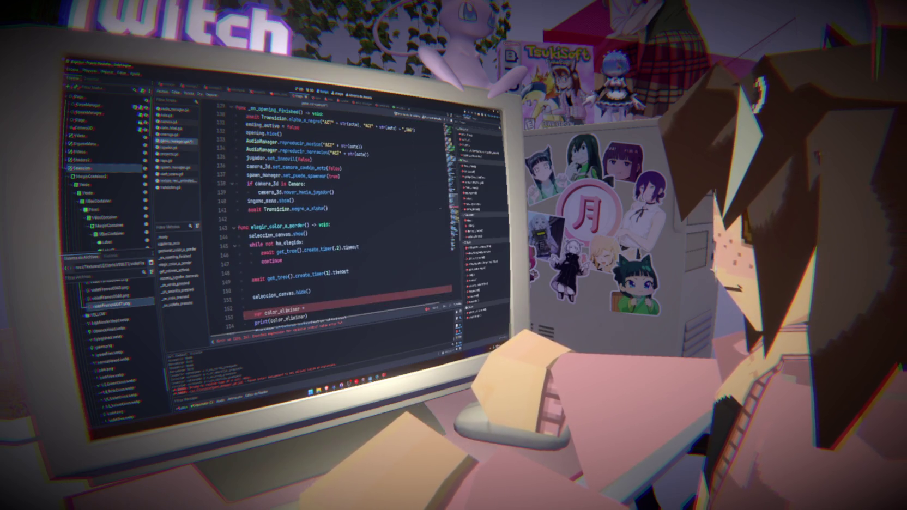
pyautogui.write('que_color_elegido')
pyautogui.press('Return')
# Step: Save the game_manager.gd script changes
pyautogui.scroll(-5, 327, 218)
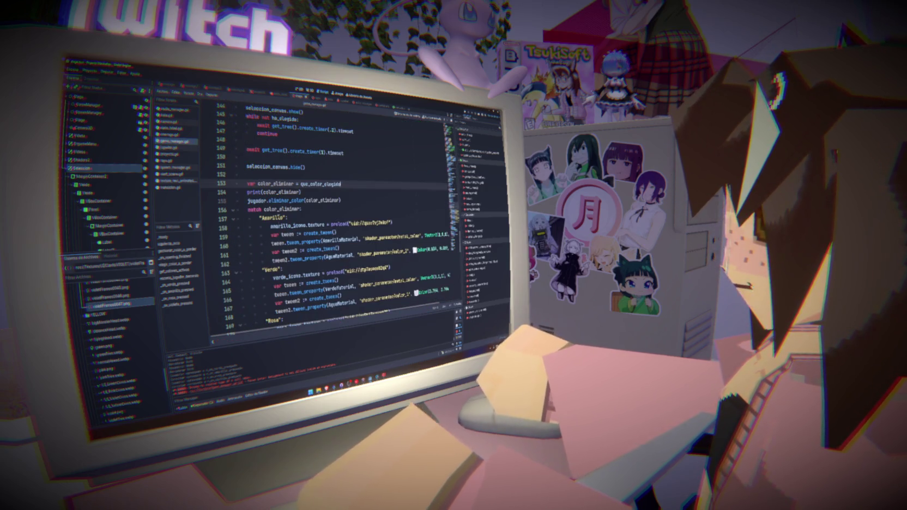
pyautogui.click(360, 194)
pyautogui.hotkey('ctrl', 's')
pyautogui.click(289, 217)
pyautogui.hotkey('ctrl', 's')
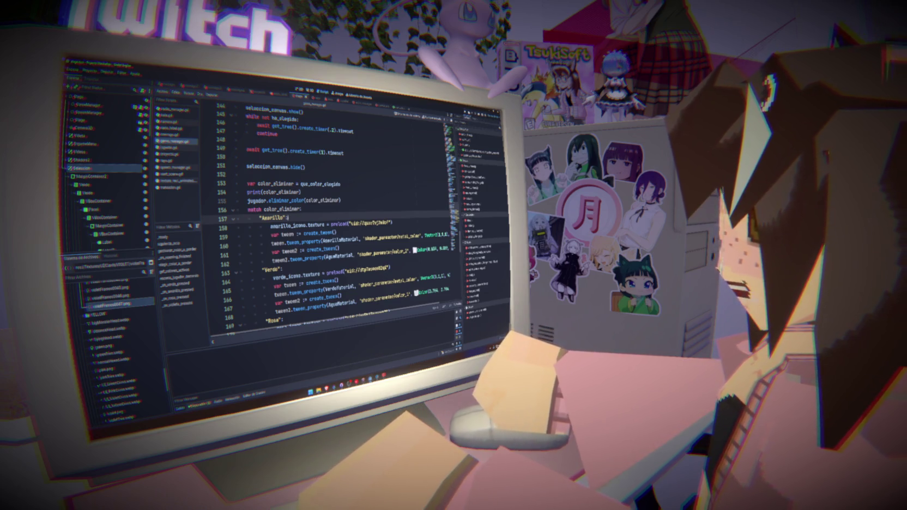
# Step: Run the game, lower the Musica volume in Opciones, then start with Comezar
pyautogui.click(463, 112)
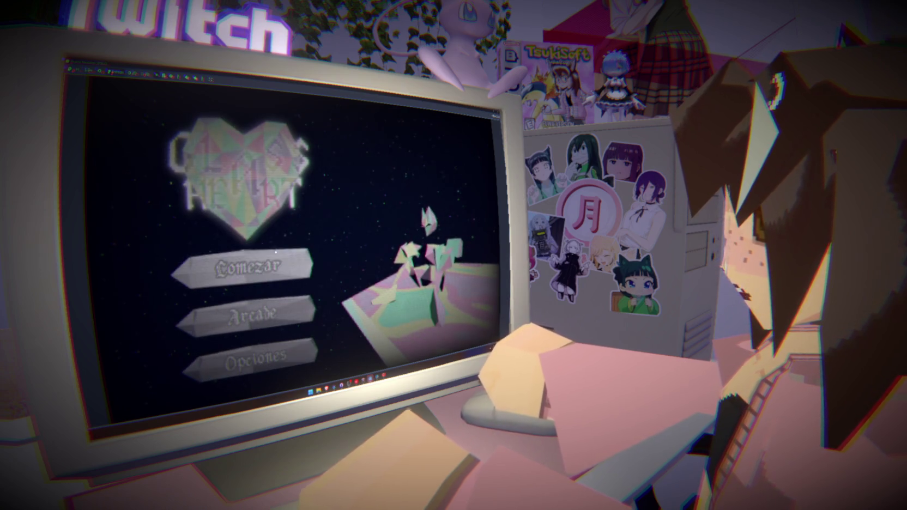
pyautogui.click(260, 357)
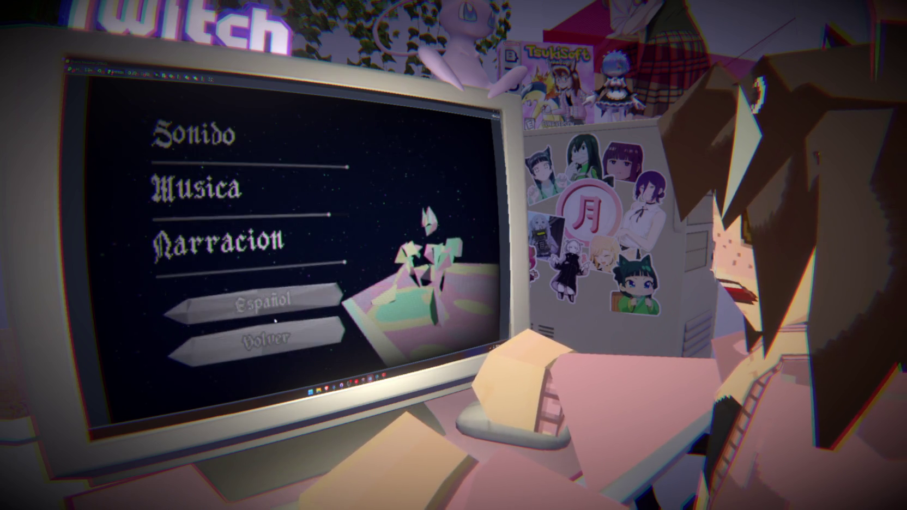
pyautogui.moveTo(349, 215); pyautogui.dragTo(329, 214)
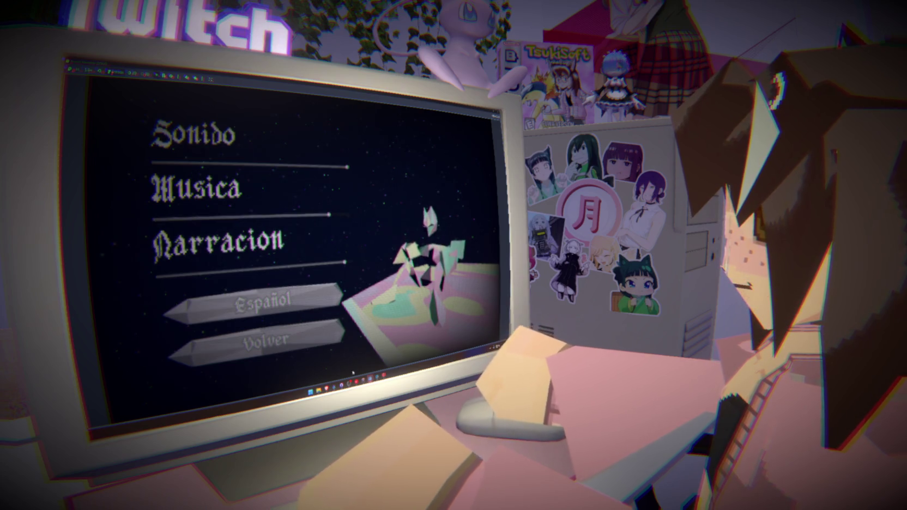
pyautogui.moveTo(354, 377)
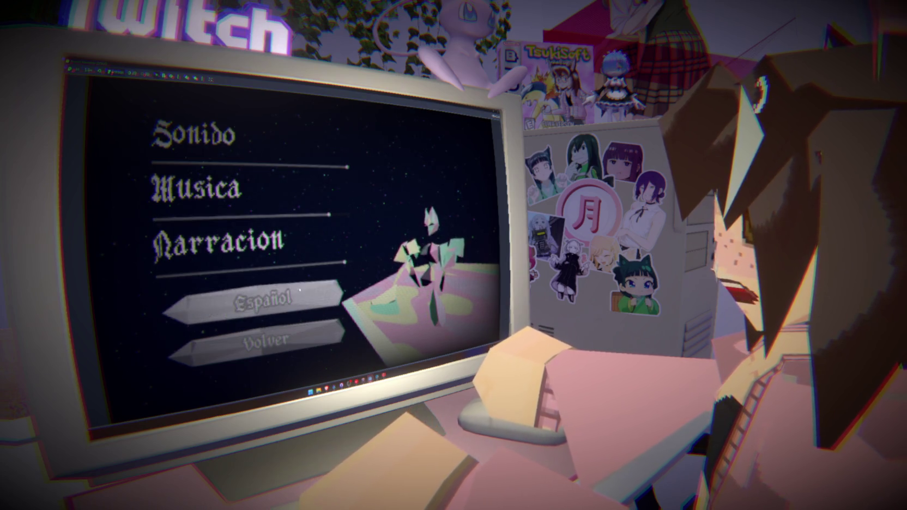
pyautogui.click(313, 346)
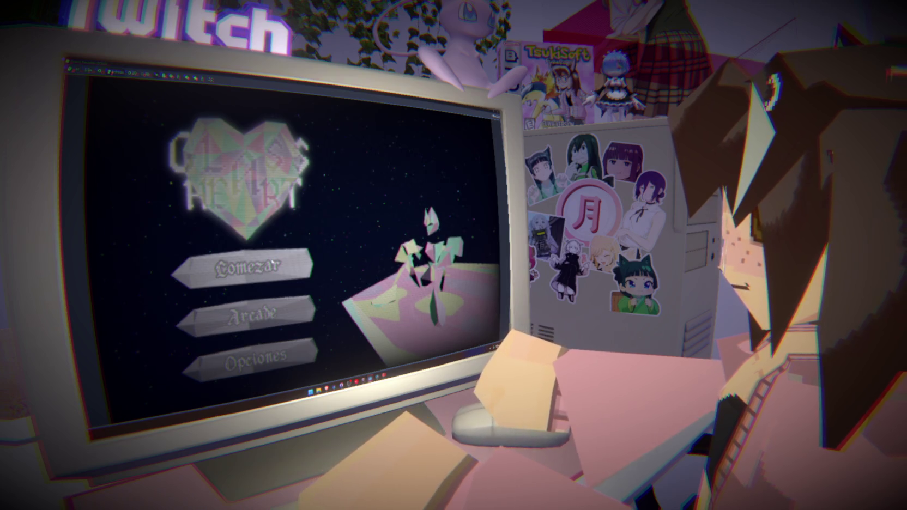
pyautogui.click(273, 262)
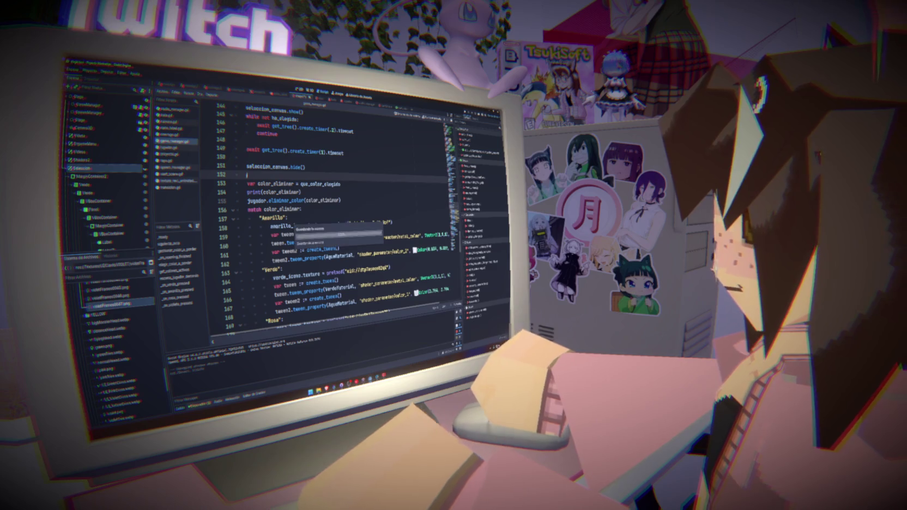
# Step: Resume from the debugger break with F12 and start again via Comezar
pyautogui.press('F12')
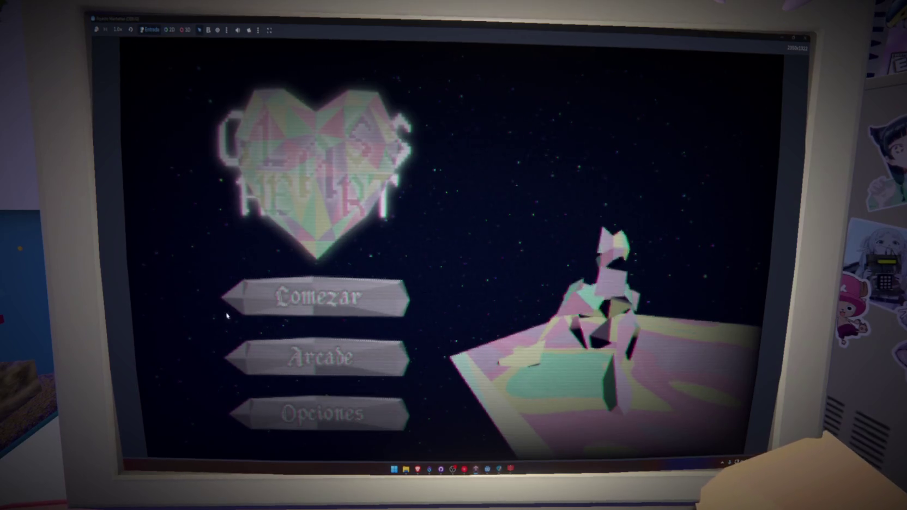
pyautogui.click(352, 305)
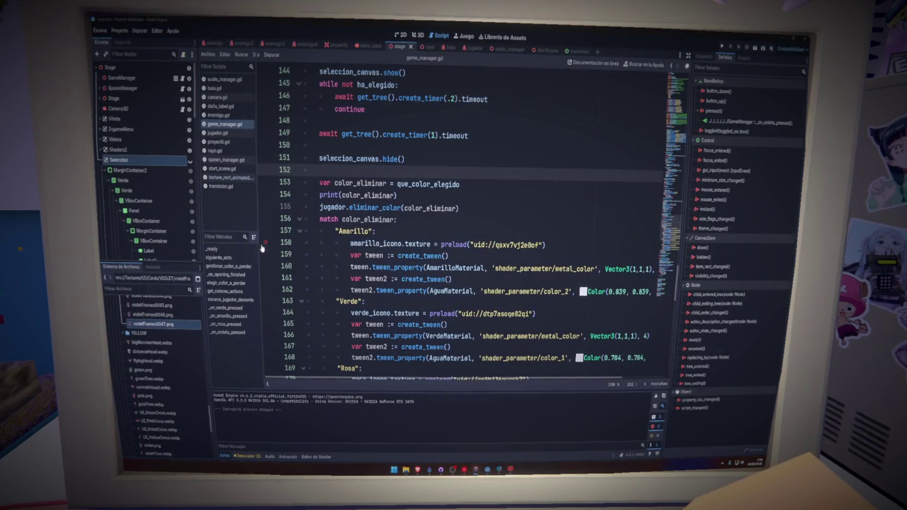
# Step: Select the Seleccion layer and toggle its eye icon on in the 2D view
pyautogui.click(151, 156)
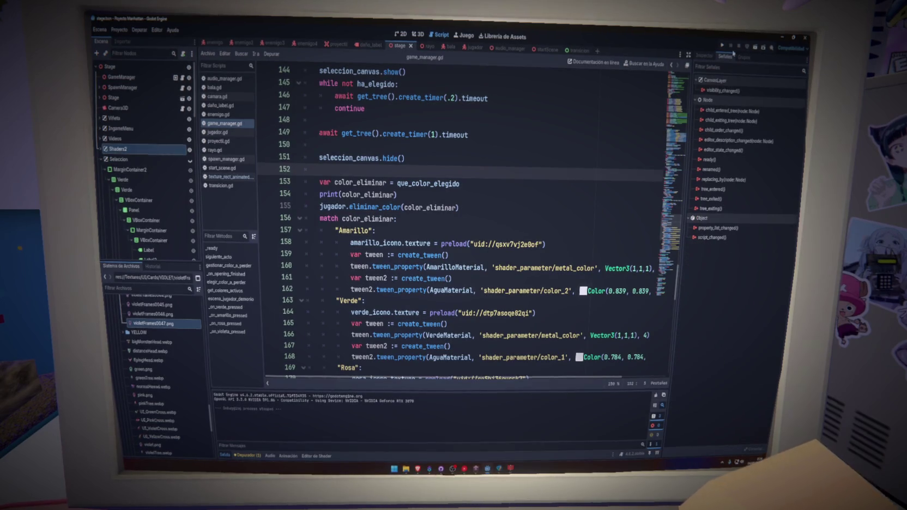
pyautogui.click(705, 56)
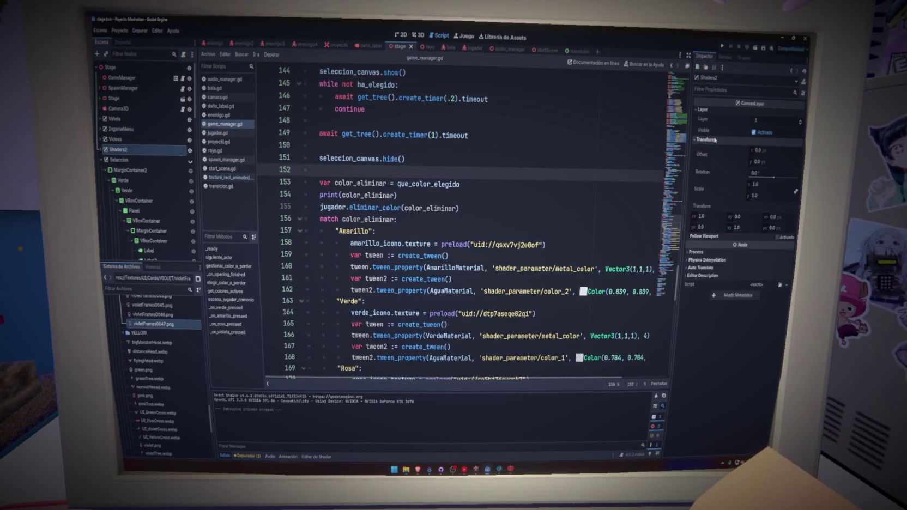
pyautogui.click(104, 160)
pyautogui.click(102, 159)
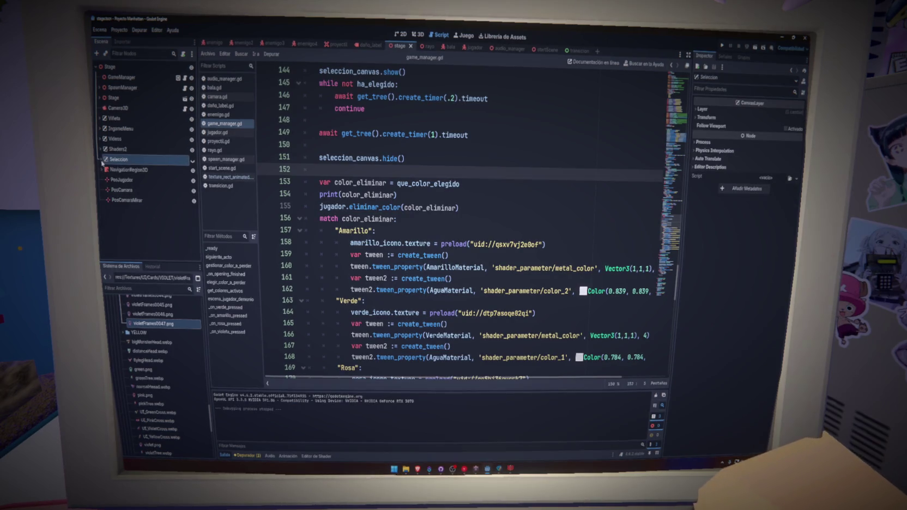
pyautogui.click(134, 150)
pyautogui.click(164, 160)
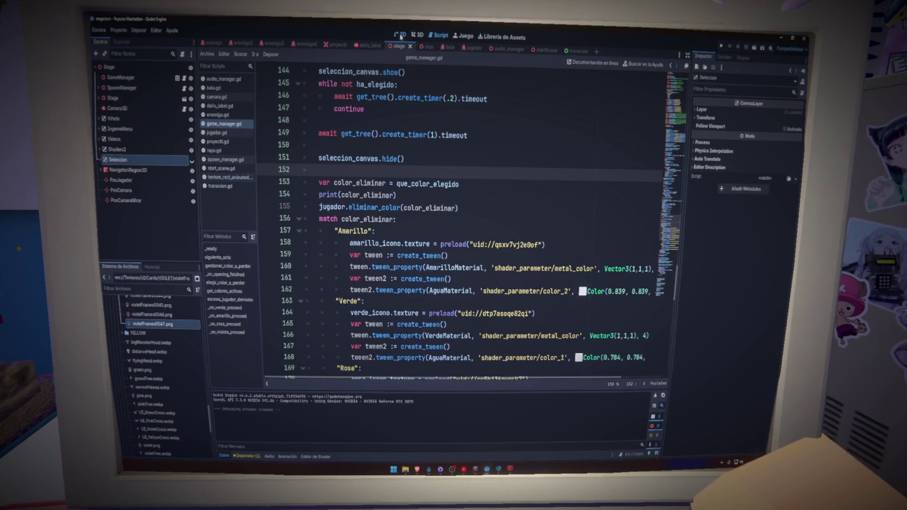
pyautogui.hotkey('ctrl', 'F1')
pyautogui.click(192, 160)
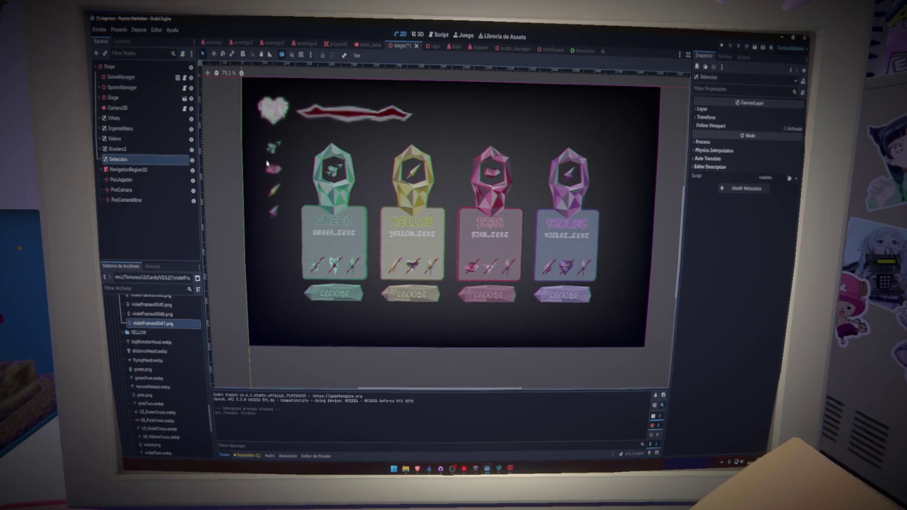
pyautogui.click(703, 109)
pyautogui.click(714, 140)
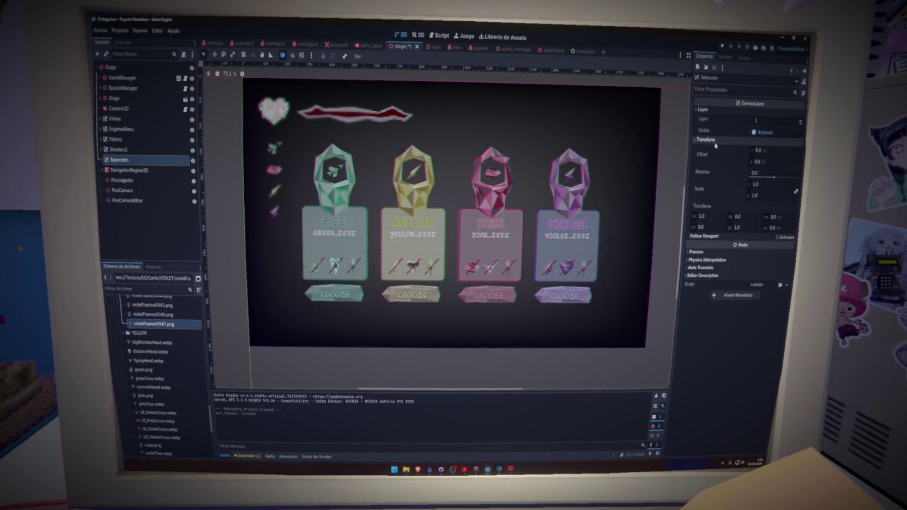
pyautogui.click(709, 140)
pyautogui.click(703, 165)
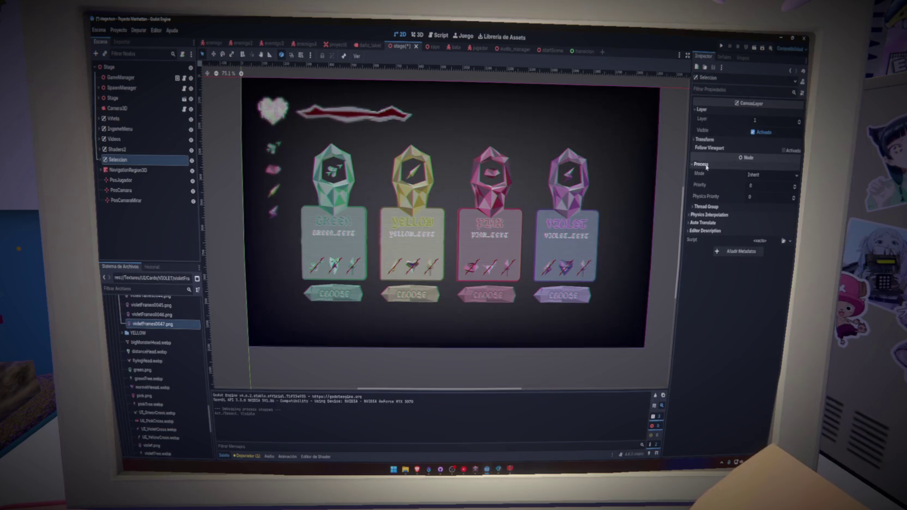
pyautogui.click(703, 164)
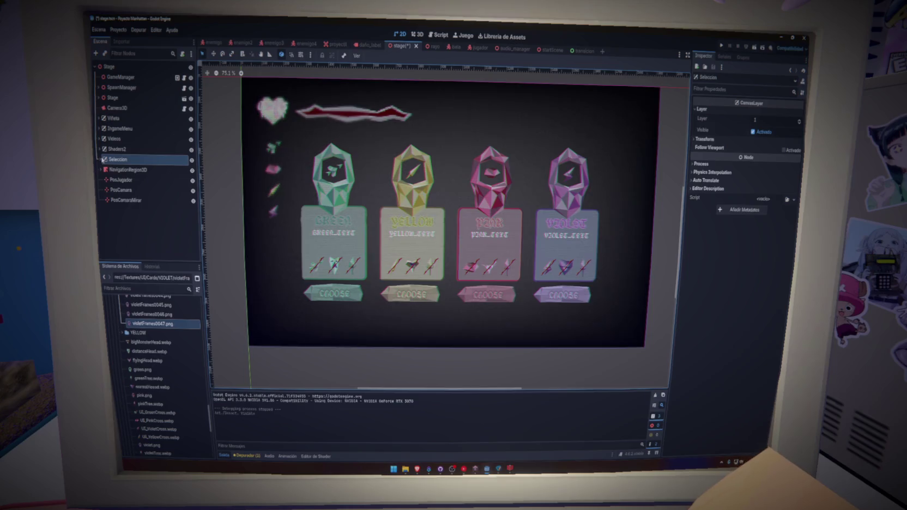
pyautogui.click(582, 51)
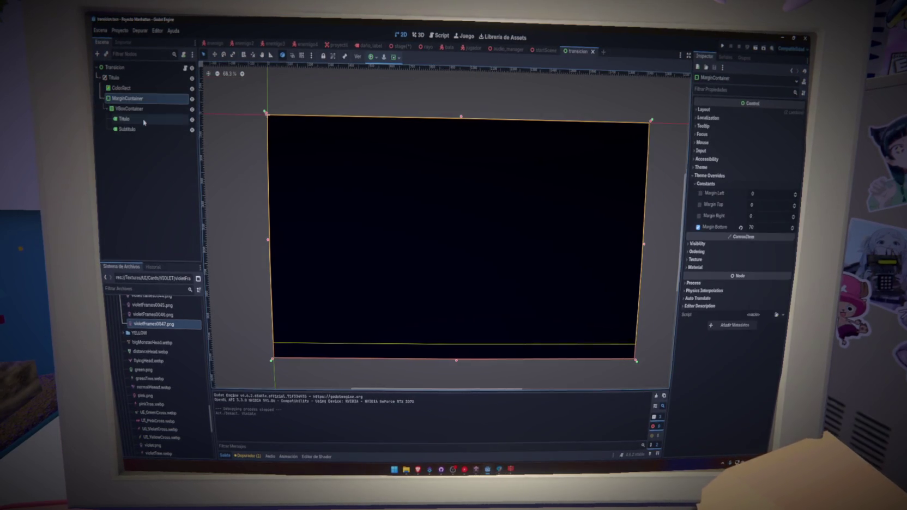
pyautogui.click(544, 50)
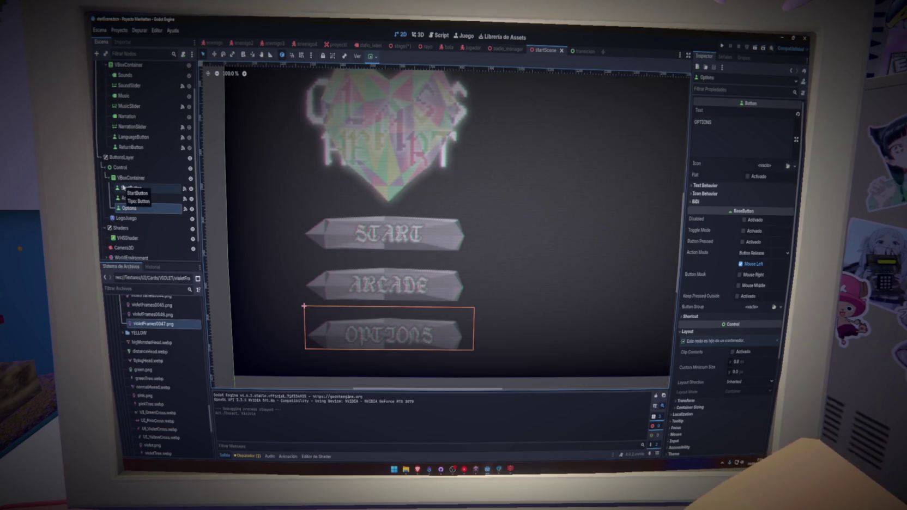
pyautogui.click(101, 158)
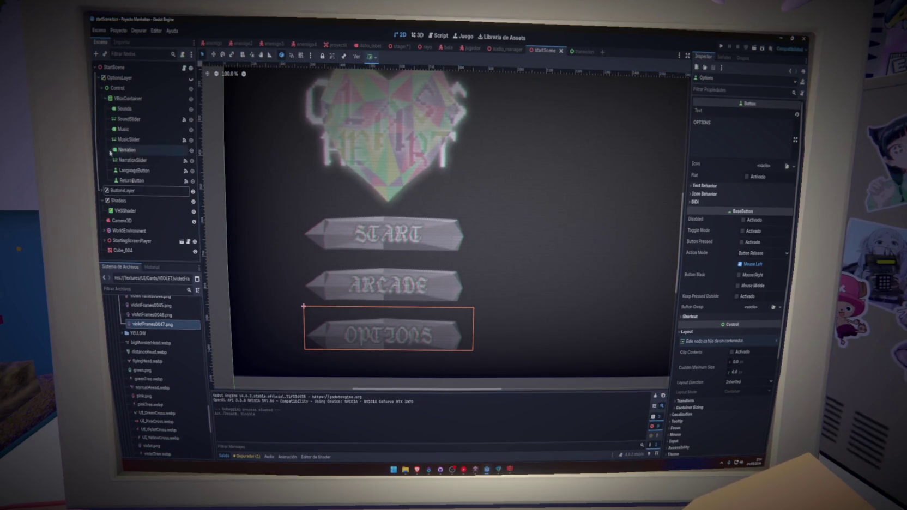
pyautogui.click(100, 77)
pyautogui.click(123, 87)
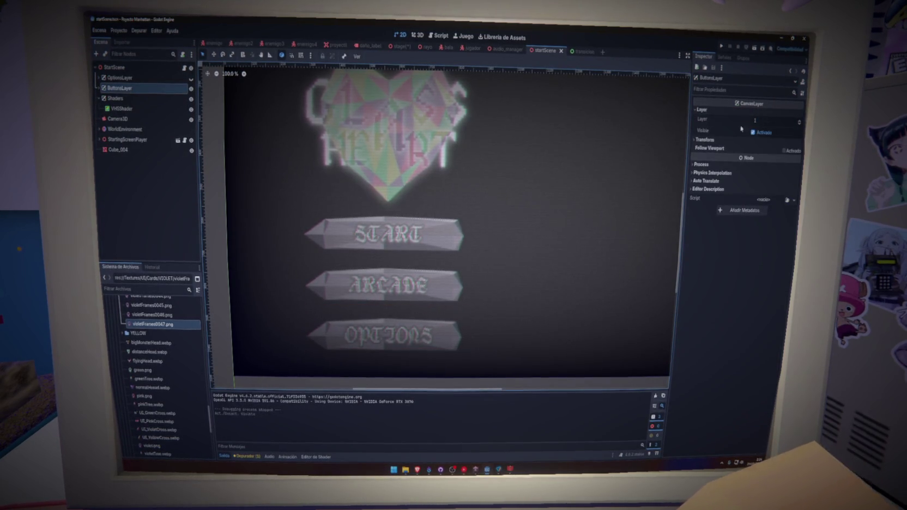
pyautogui.click(403, 46)
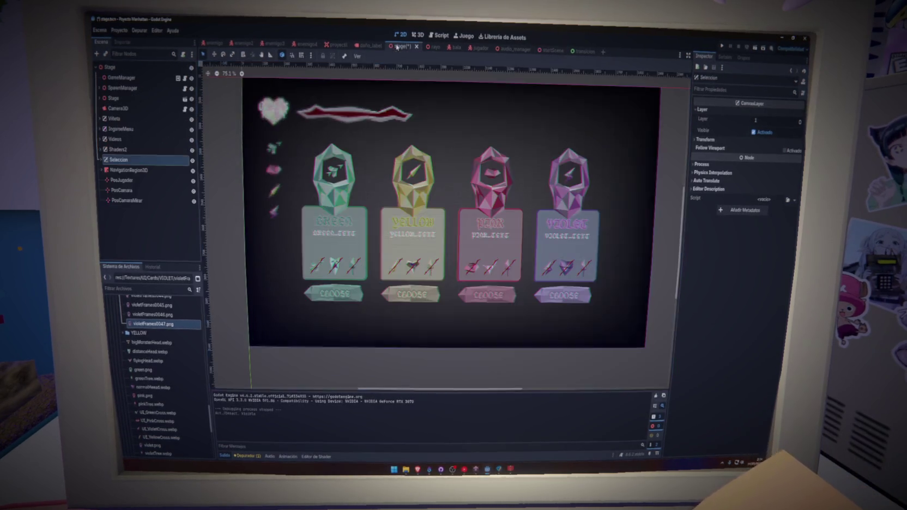
# Step: Raise Seleccion's canvas layer to 2, save, and test it in a game run
pyautogui.click(799, 122)
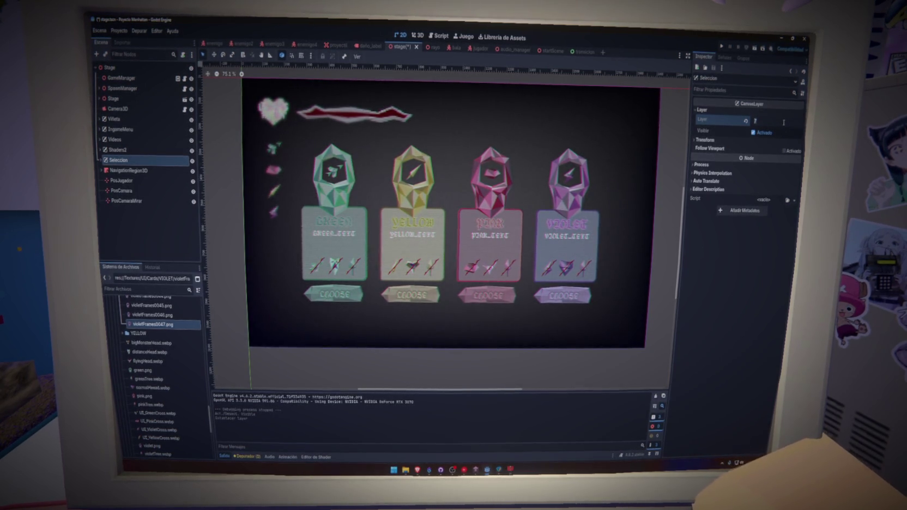
pyautogui.write('80')
pyautogui.hotkey('ctrl', 's')
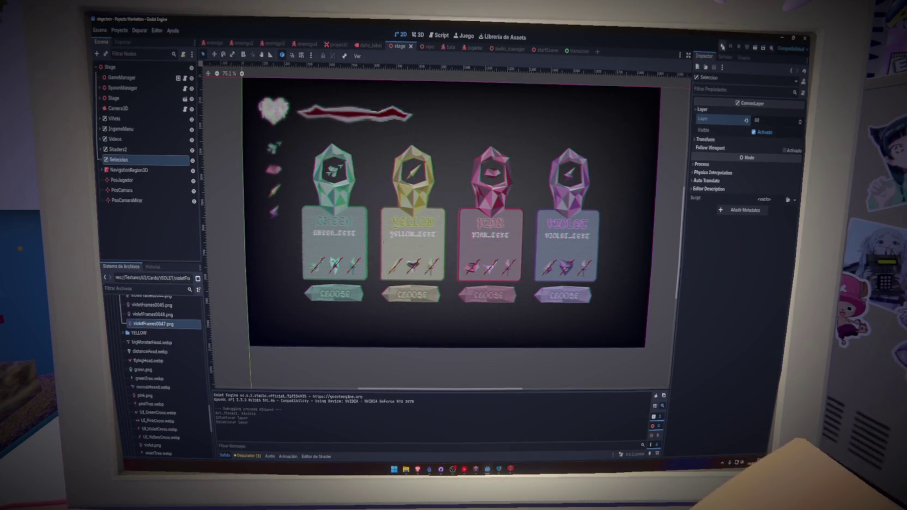
pyautogui.click(722, 48)
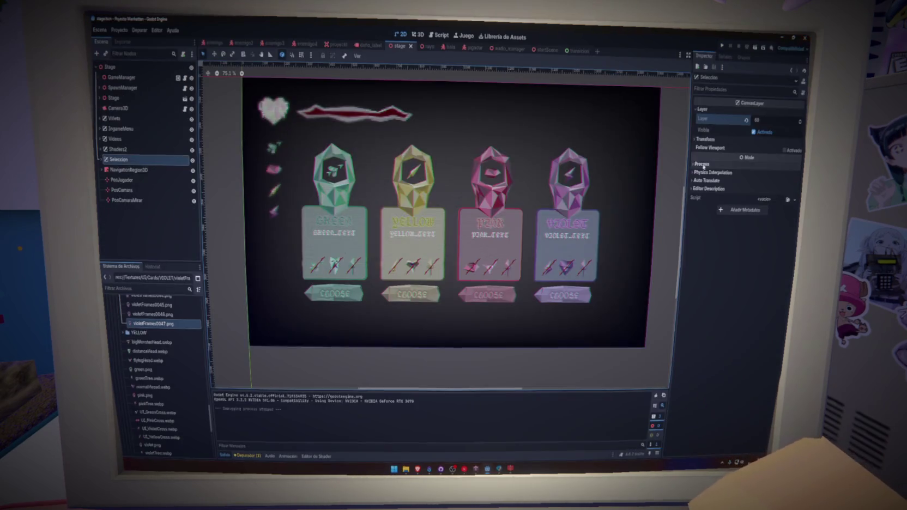
# Step: Revert Seleccion's layer to 1 and save the stage scene
pyautogui.click(747, 120)
pyautogui.write('1')
pyautogui.hotkey('ctrl', 's')
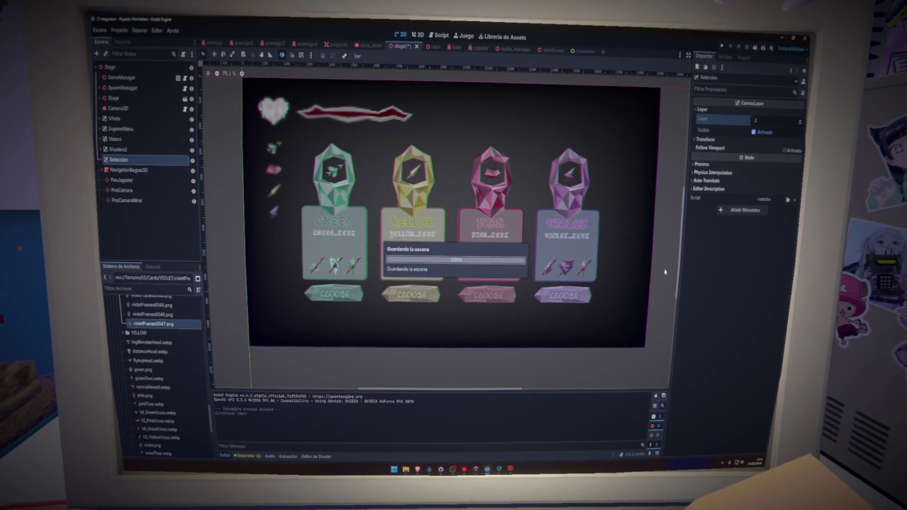
pyautogui.click(168, 154)
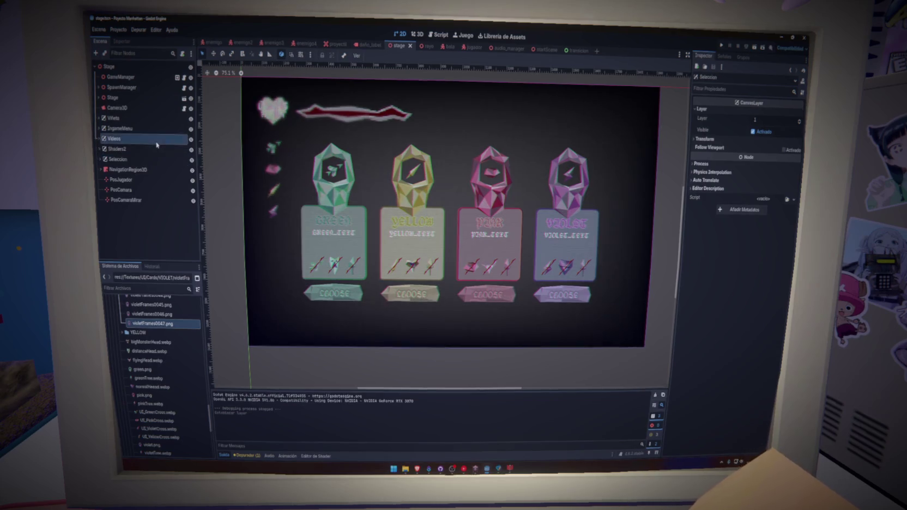
pyautogui.click(157, 150)
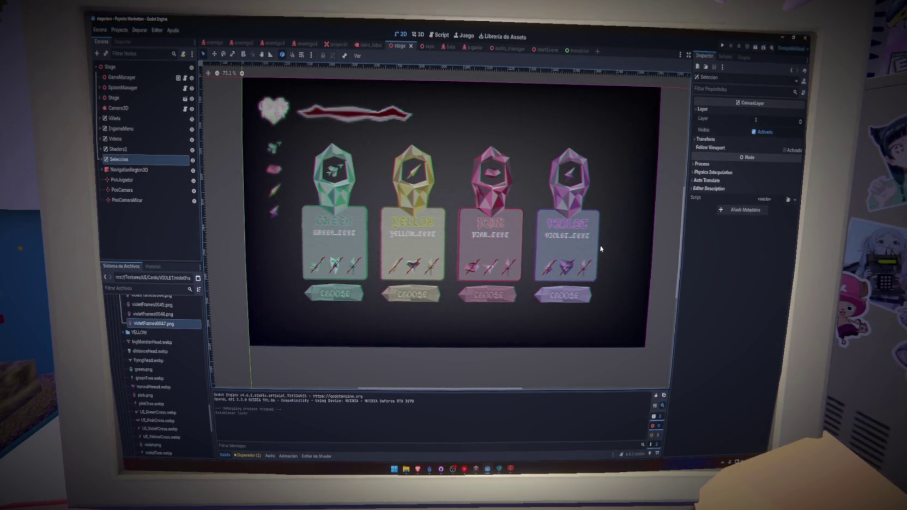
# Step: Expand Seleccion and fold away the Verde card's container contents
pyautogui.click(100, 160)
pyautogui.scroll(-3, 143, 228)
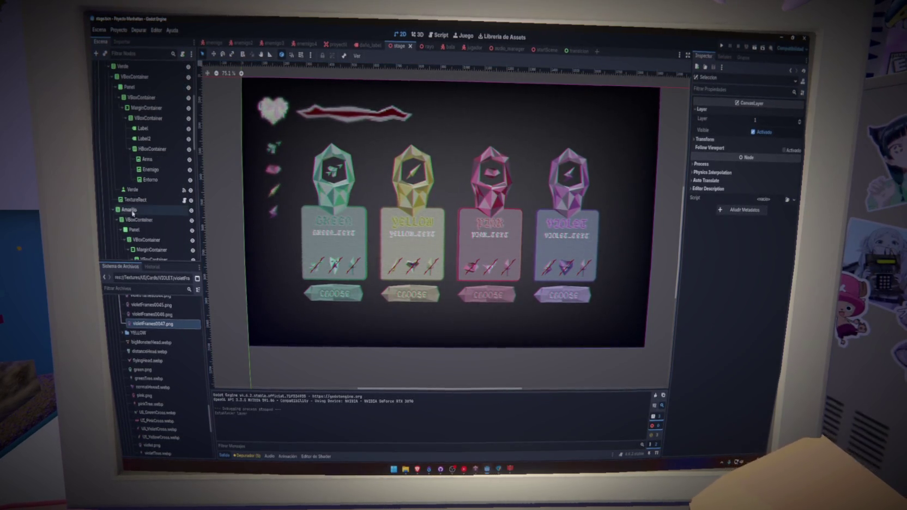
pyautogui.click(131, 190)
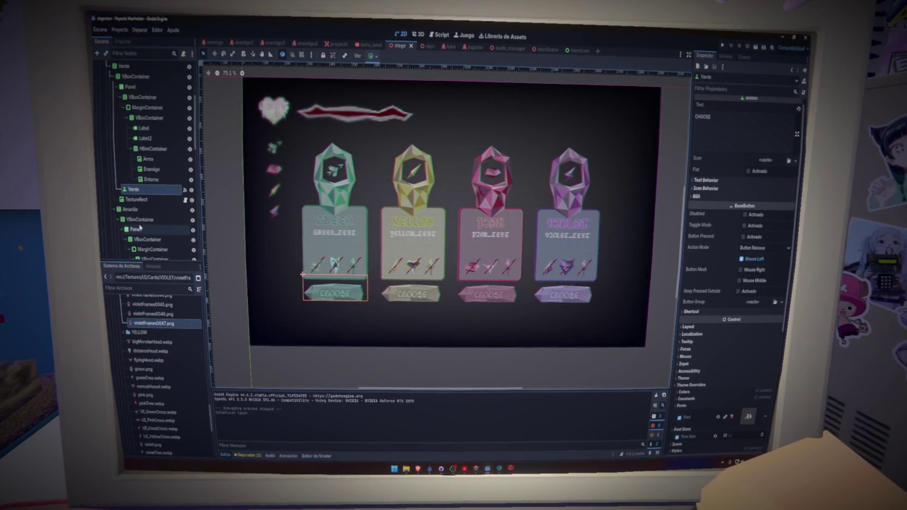
pyautogui.scroll(5, 142, 230)
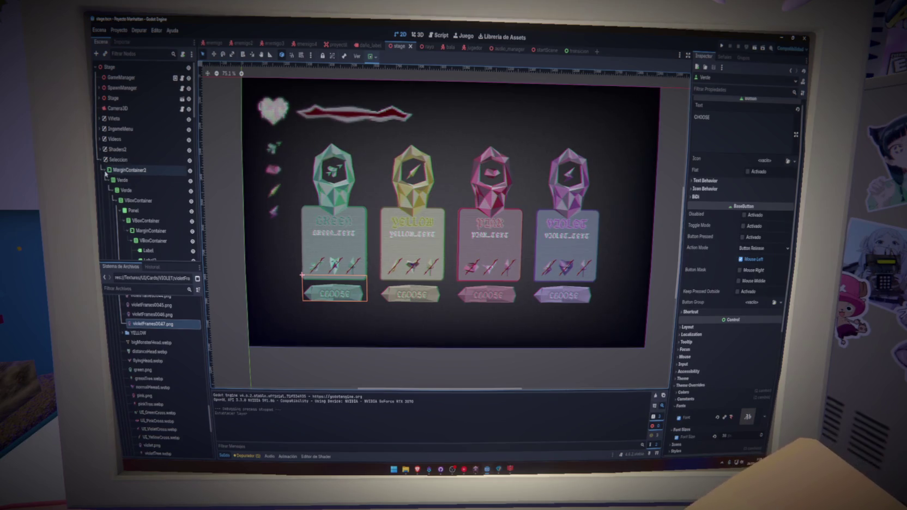
pyautogui.click(114, 201)
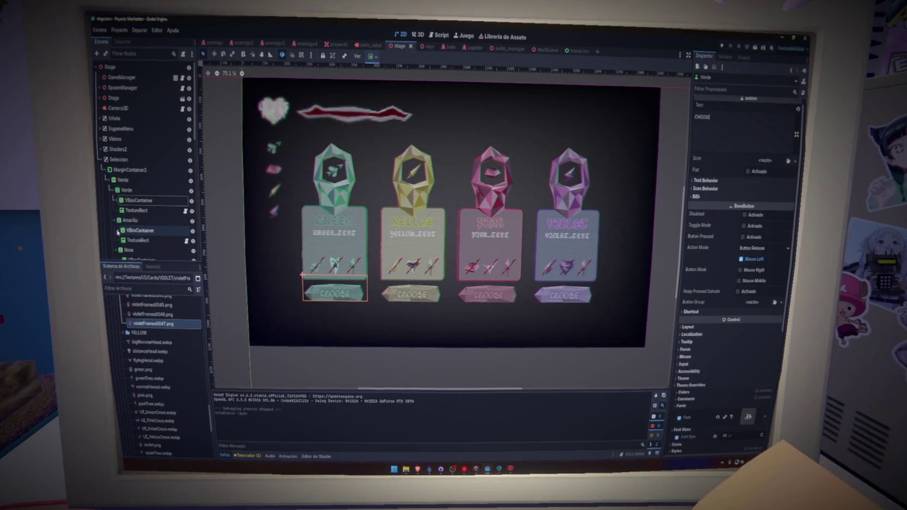
pyautogui.scroll(-2, 121, 241)
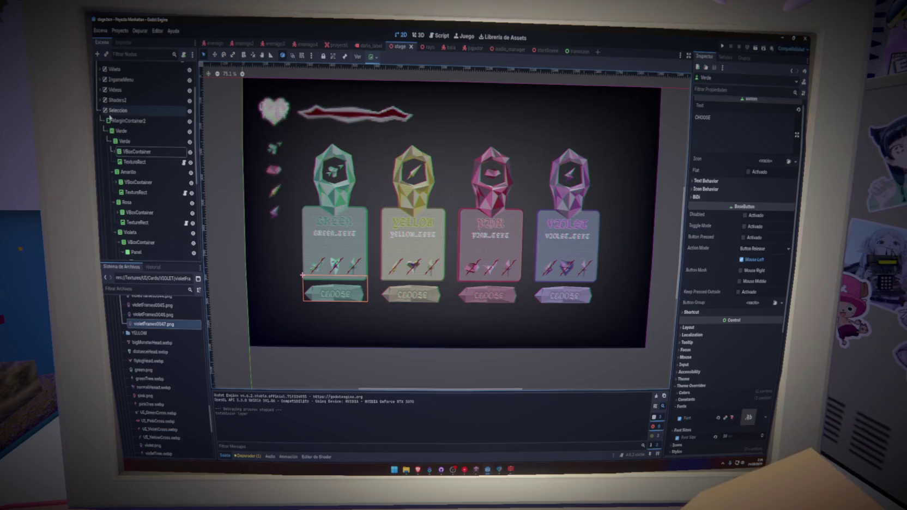
# Step: Collapse the Seleccion node and drag it to a new spot in the scene tree
pyautogui.click(102, 110)
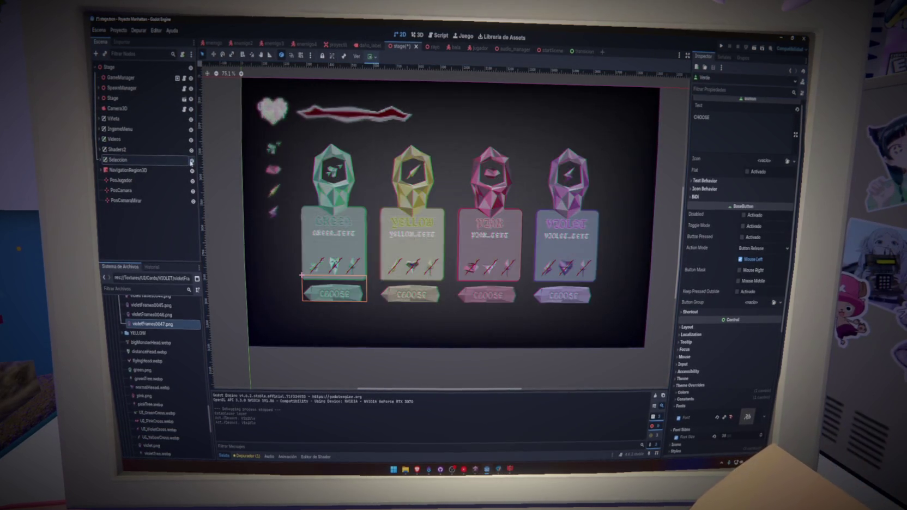
pyautogui.moveTo(180, 160); pyautogui.dragTo(128, 161)
pyautogui.moveTo(132, 117)
pyautogui.mouseDown()
pyautogui.moveTo(146, 170)
pyautogui.moveTo(135, 169)
pyautogui.mouseUp()
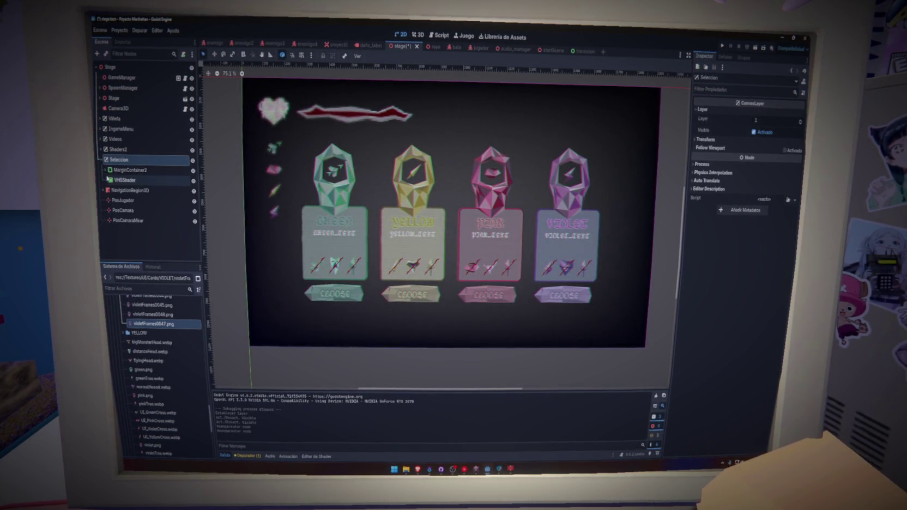
# Step: Set the VHSShader node's Mouse Filter to Ignore in the Inspector
pyautogui.click(153, 182)
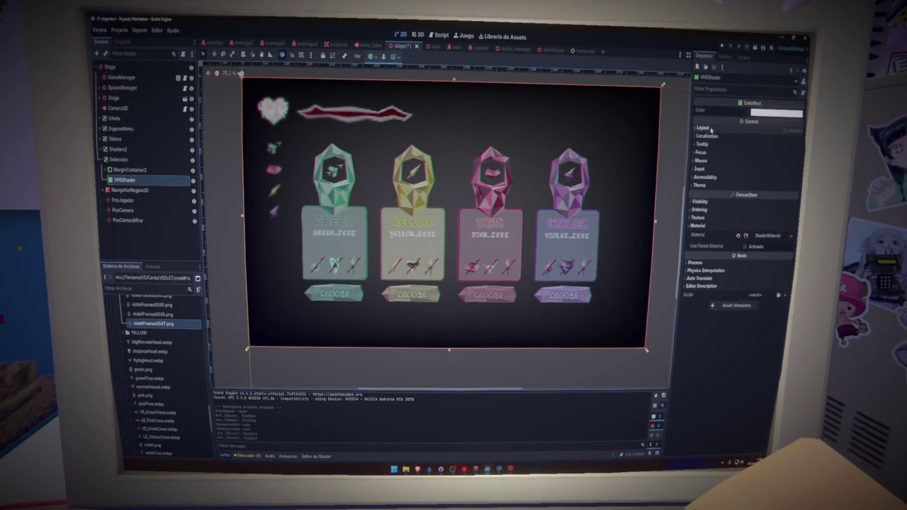
pyautogui.click(706, 178)
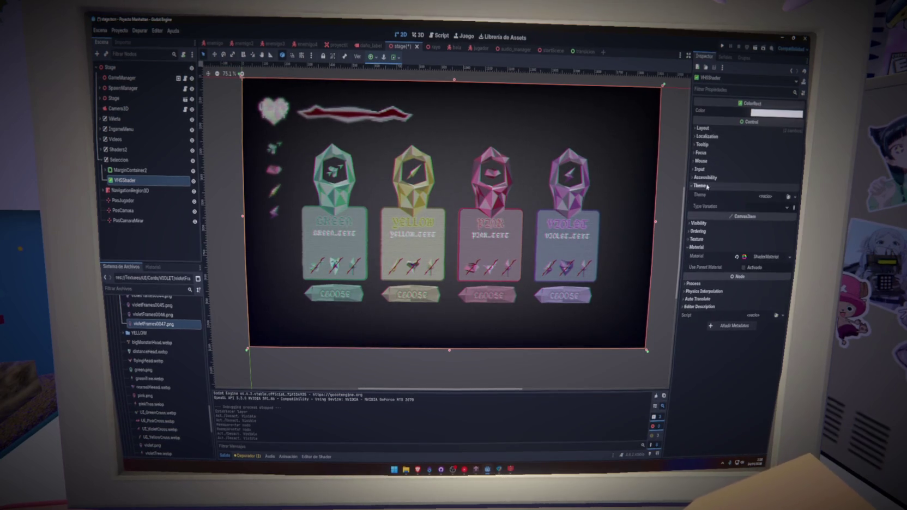
pyautogui.click(706, 179)
pyautogui.click(705, 170)
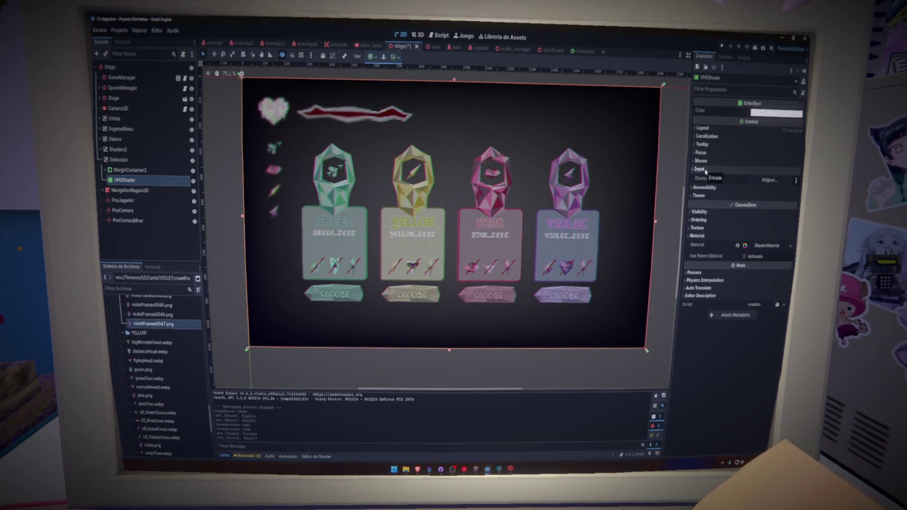
pyautogui.click(706, 170)
pyautogui.click(703, 161)
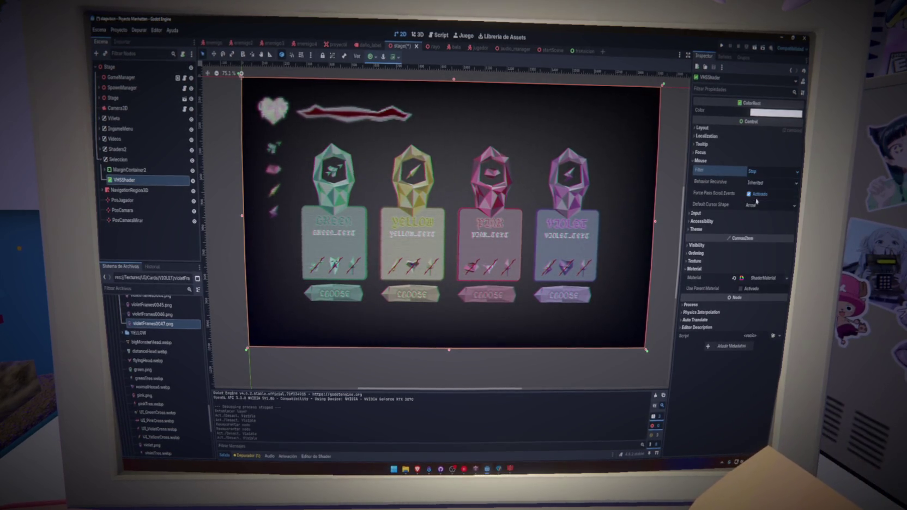
# Step: Save the stage scene, test-run the game, and hide the Seleccion layer
pyautogui.hotkey('ctrl', 's')
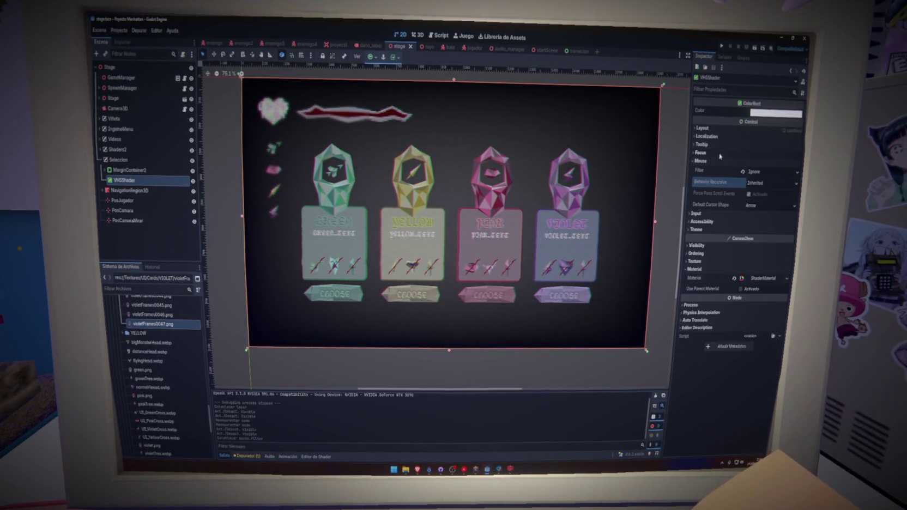
pyautogui.click(723, 51)
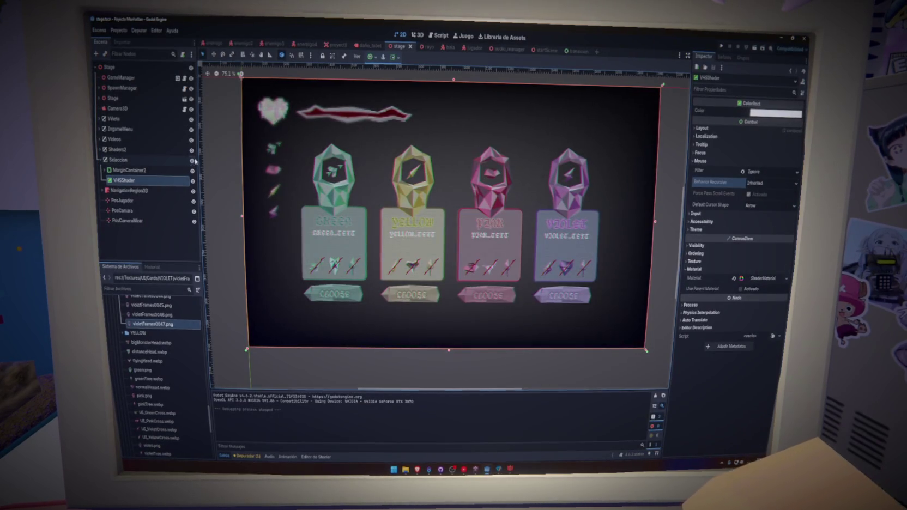
pyautogui.click(192, 160)
# Step: Run the game with F5 and pick the Rosa card's Elegir button
pyautogui.press('F5')
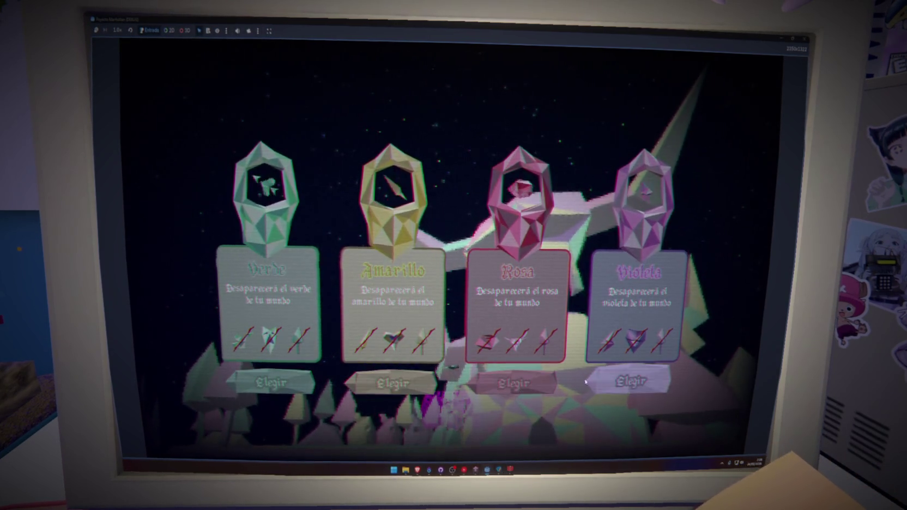
pyautogui.click(507, 383)
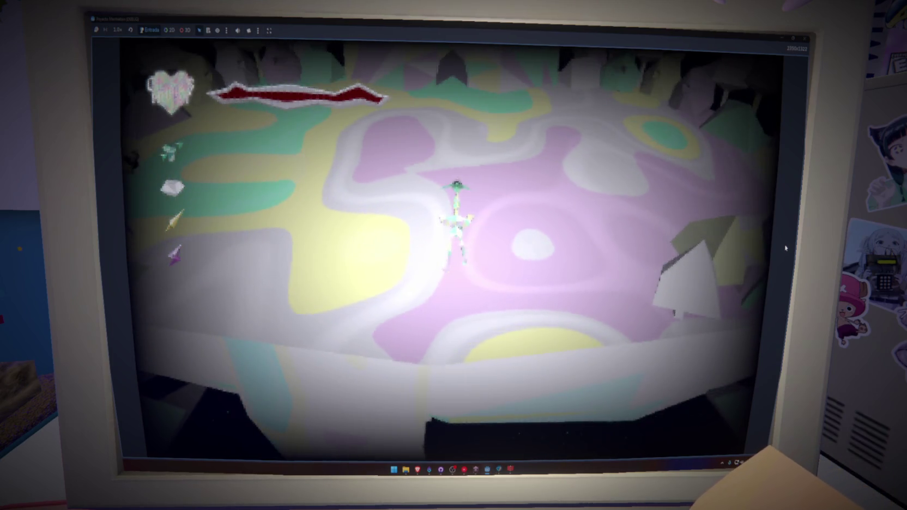
# Step: Move around the arena with W, A, S, D and fight enemies until the game ends
pyautogui.press('w')
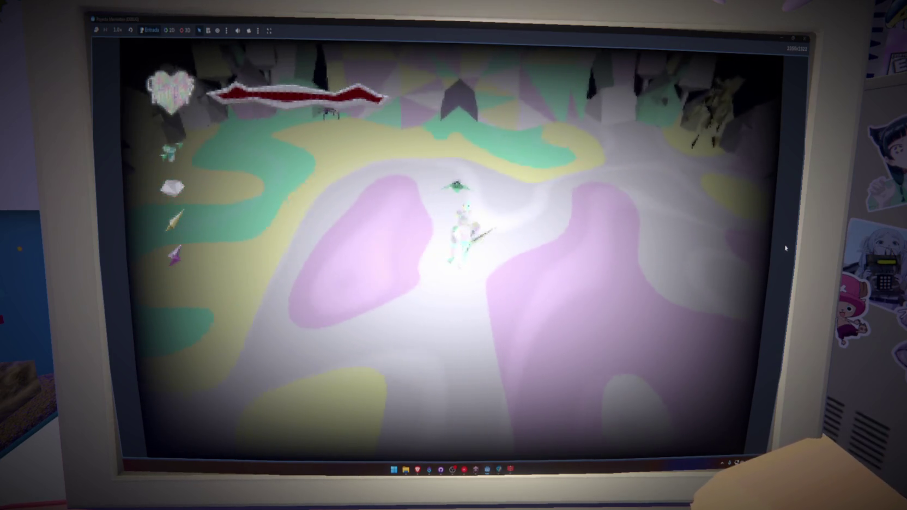
pyautogui.press('a')
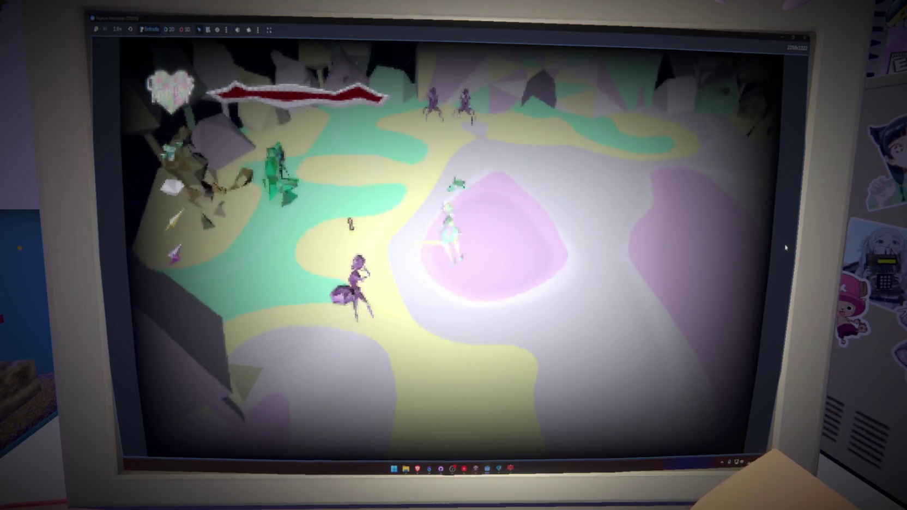
pyautogui.press('w')
pyautogui.press('d')
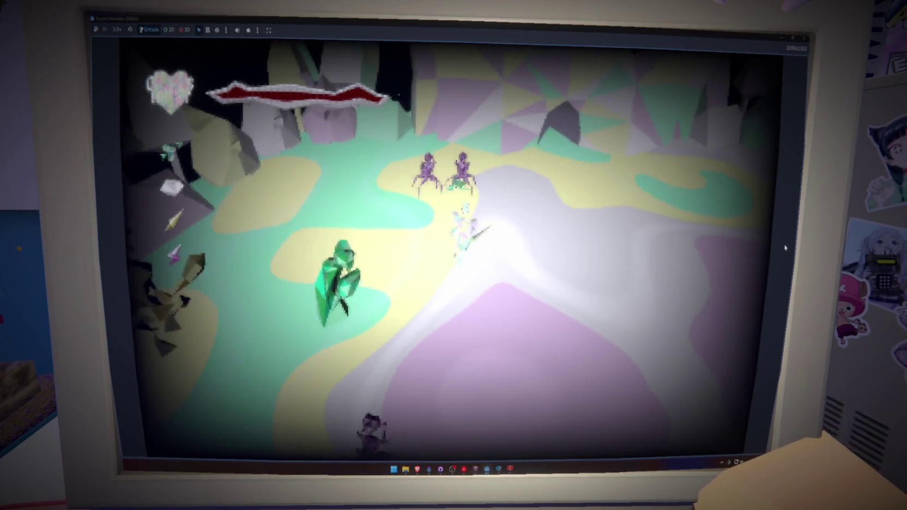
pyautogui.press('s')
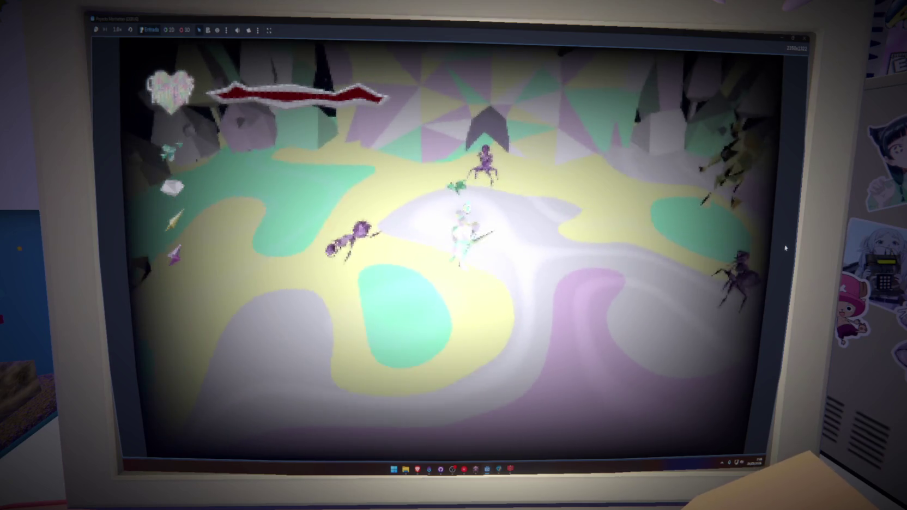
pyautogui.press('d')
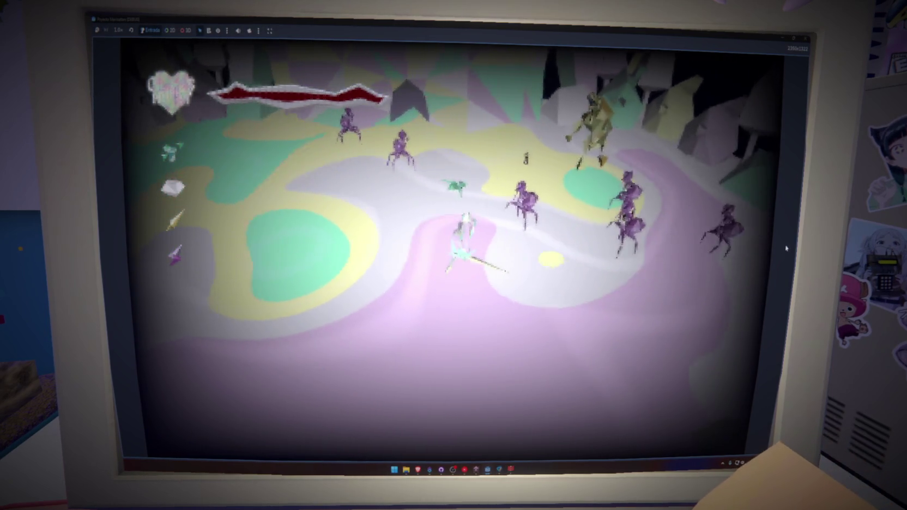
pyautogui.press('s')
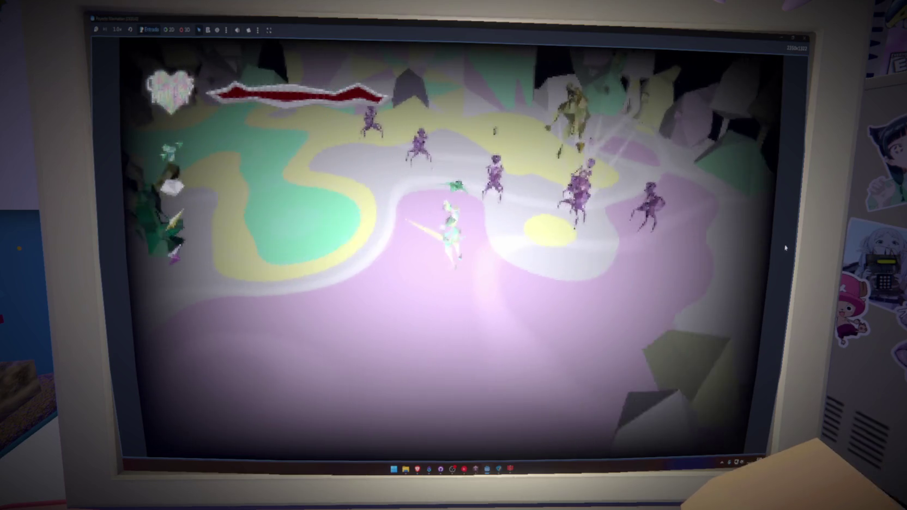
pyautogui.press('a')
pyautogui.press('a')
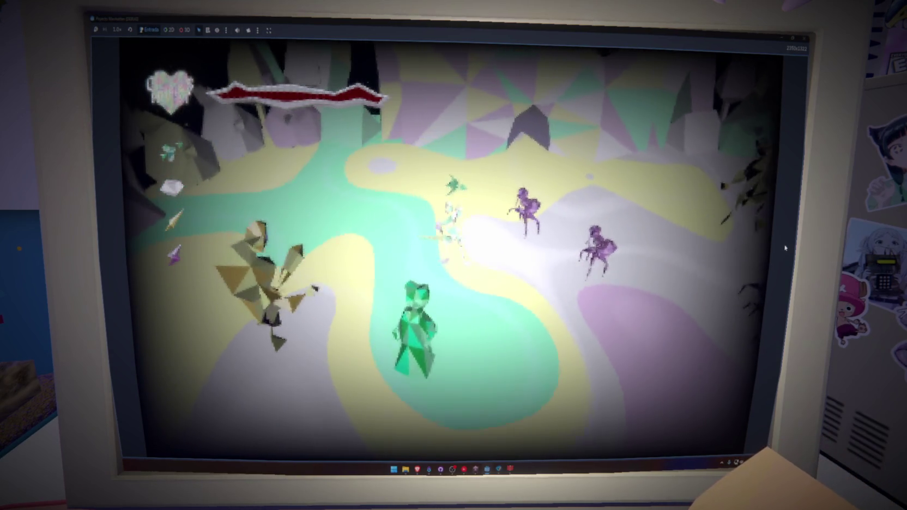
pyautogui.press('w')
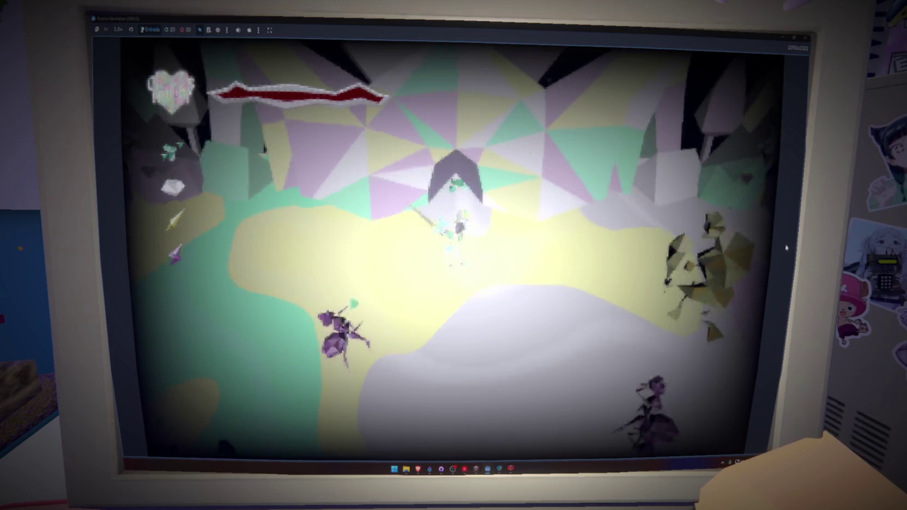
pyautogui.press('s')
pyautogui.press('d')
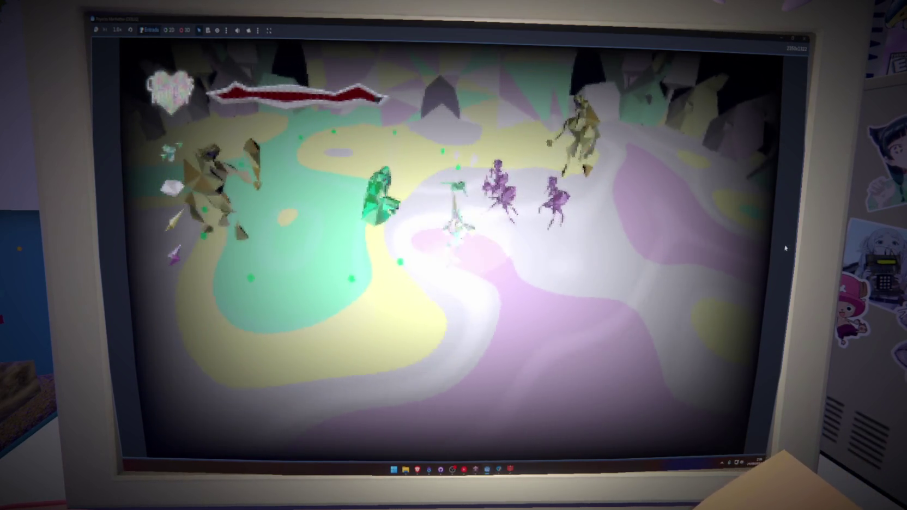
pyautogui.press('a')
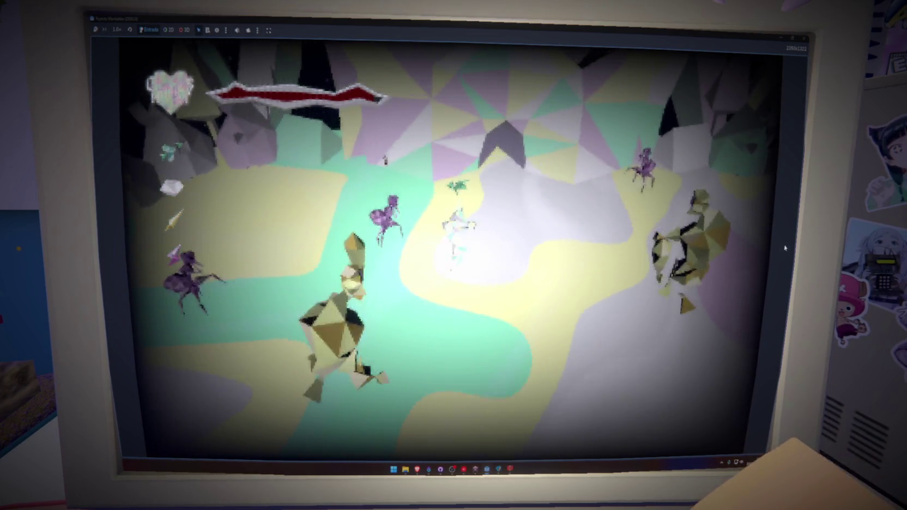
pyautogui.press('s')
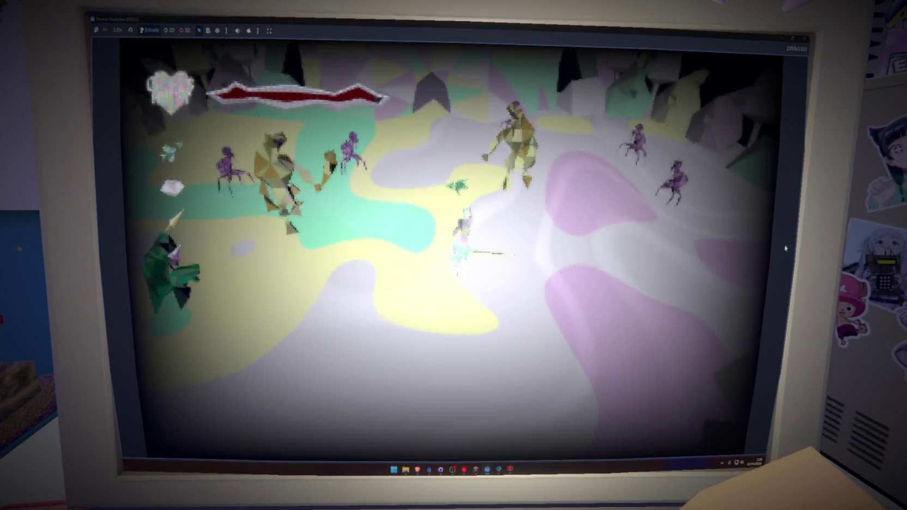
pyautogui.press('d')
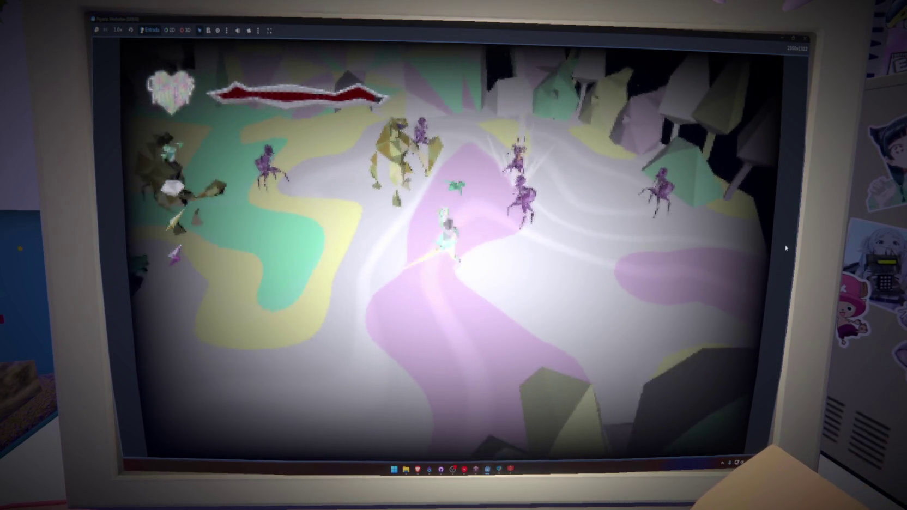
pyautogui.press('w')
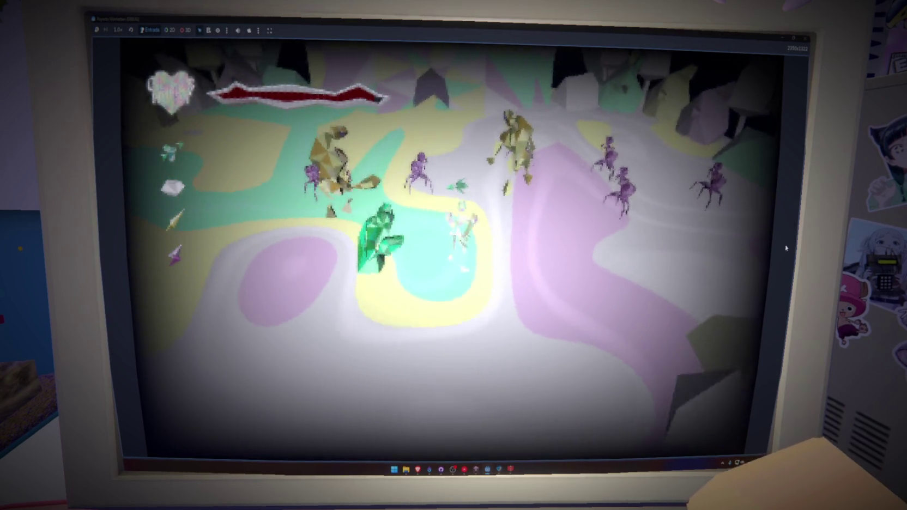
pyautogui.press('s')
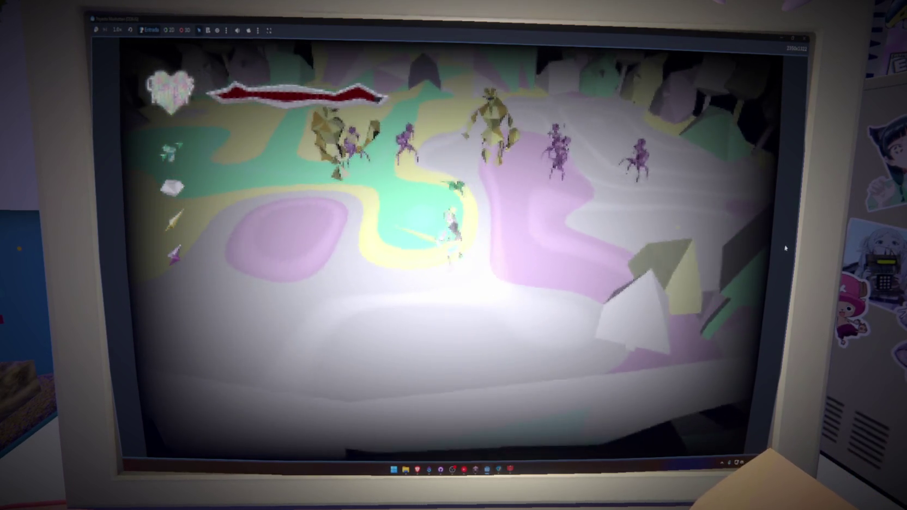
pyautogui.press('a')
pyautogui.press('w')
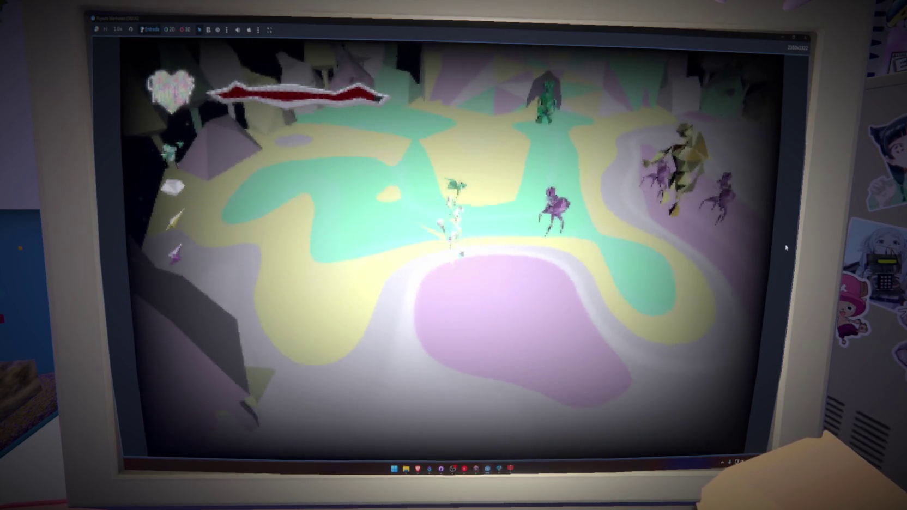
pyautogui.press('w')
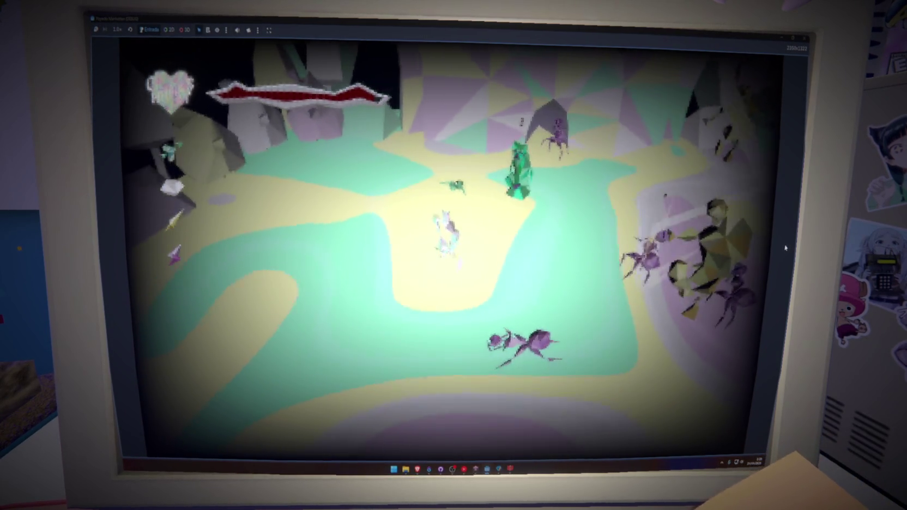
pyautogui.press('s')
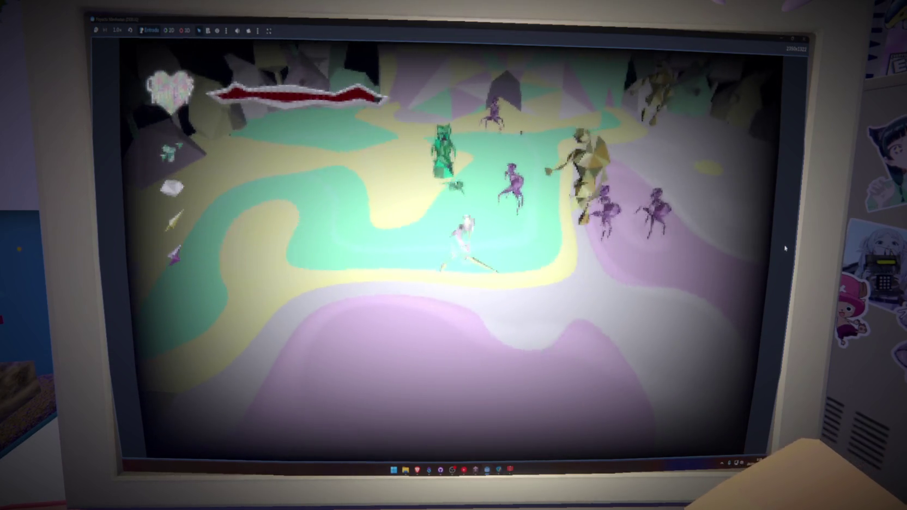
pyautogui.press('s')
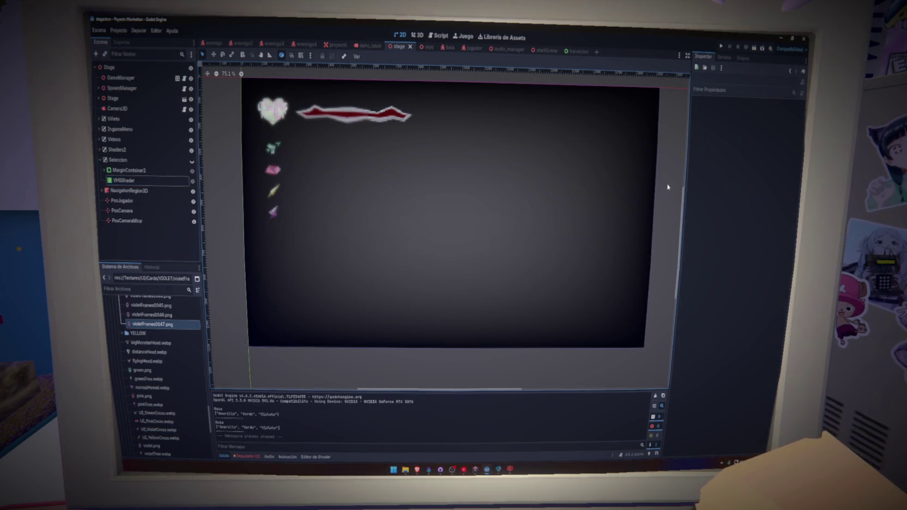
# Step: In game_manager.gd, add ha_elegido = false after the waiting loop's continue
pyautogui.click(436, 37)
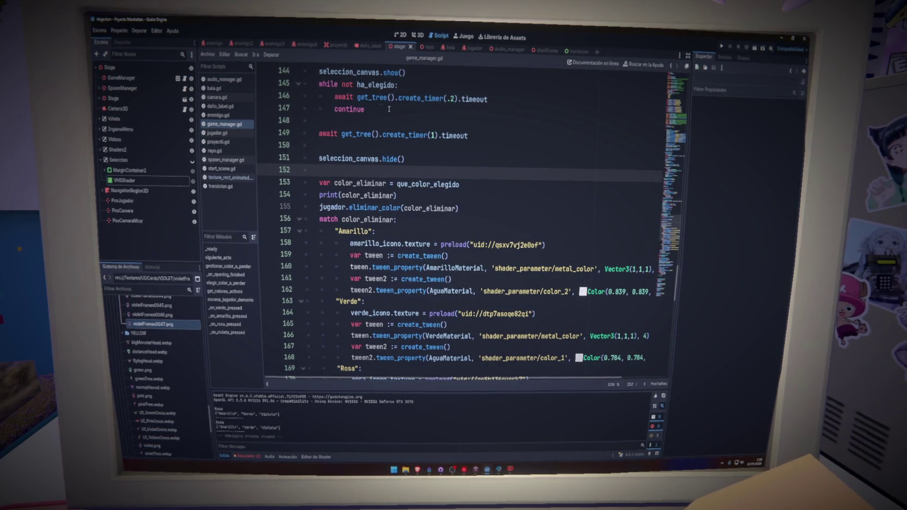
pyautogui.moveTo(678, 209)
pyautogui.mouseDown()
pyautogui.moveTo(680, 134)
pyautogui.moveTo(663, 212)
pyautogui.mouseUp()
pyautogui.doubleClick(338, 222)
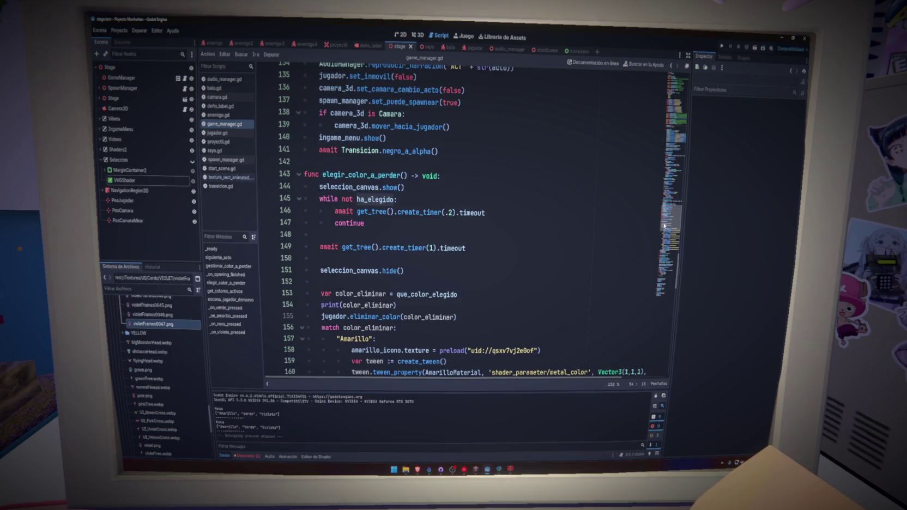
pyautogui.press('Return')
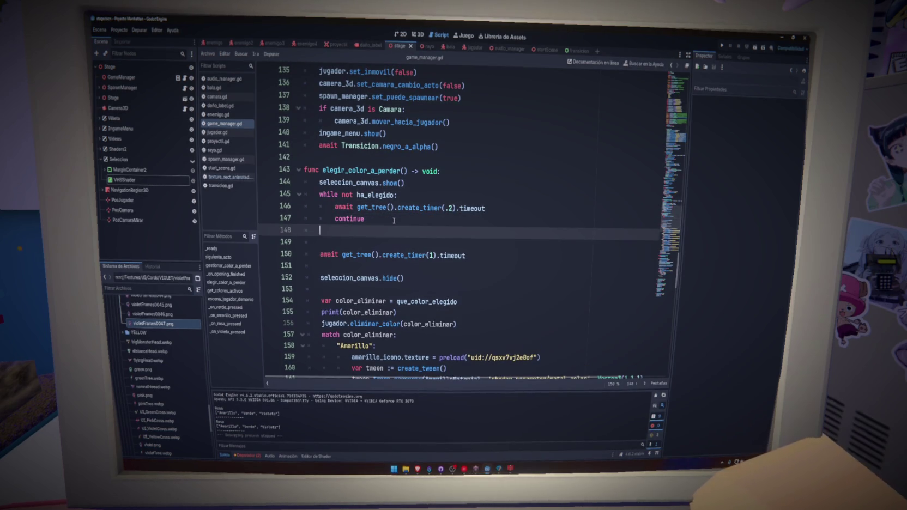
pyautogui.press('Return')
pyautogui.write('ha_elegido = false')
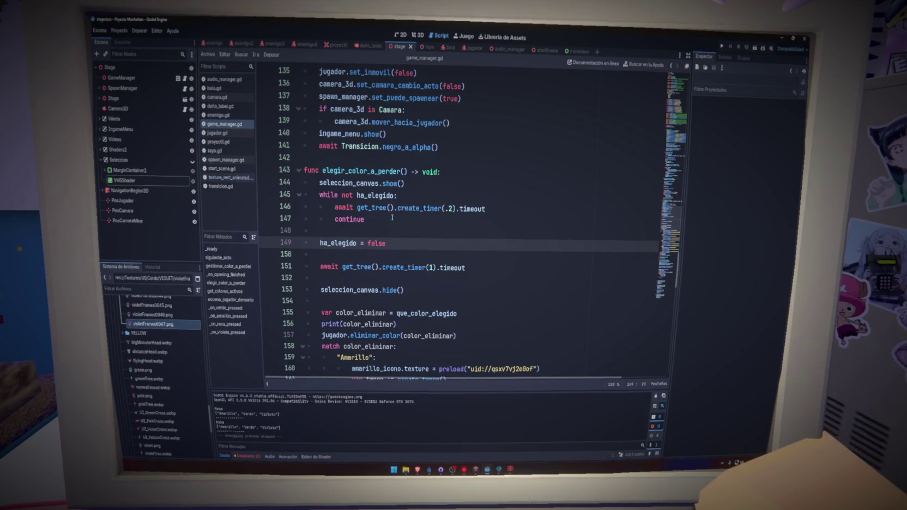
pyautogui.click(392, 218)
pyautogui.press('Delete')
# Step: Delete the one-second timer wait line and the old seleccion_canvas.hide() call
pyautogui.tripleClick(382, 251)
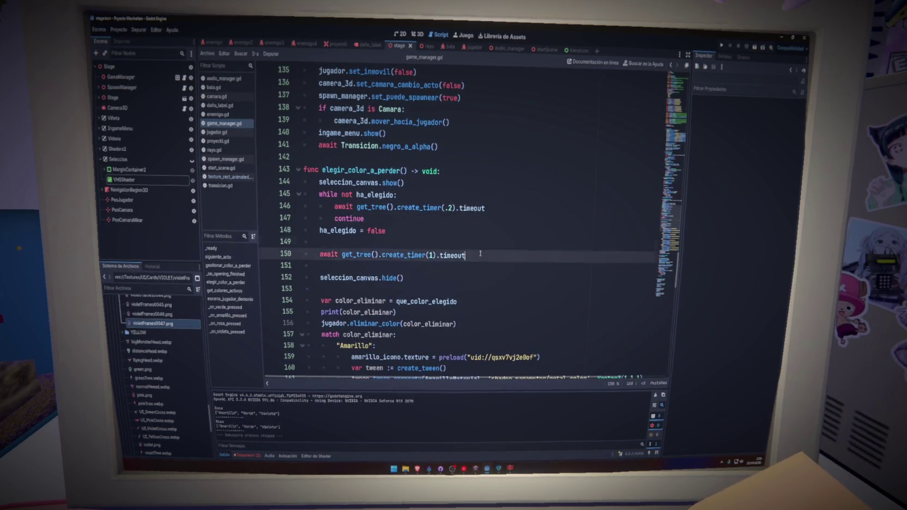
pyautogui.press('BackSpace')
pyautogui.press('BackSpace')
pyautogui.press('BackSpace')
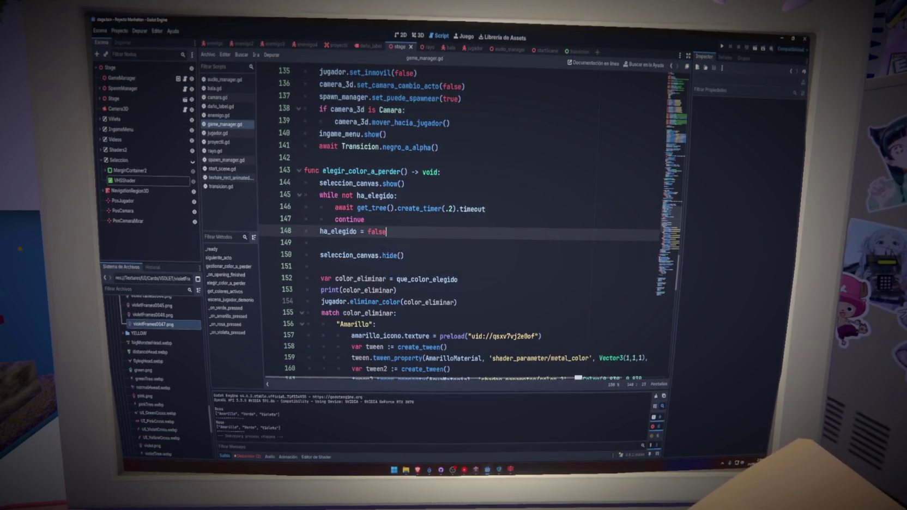
pyautogui.scroll(-10, 665, 230)
pyautogui.scroll(11, 665, 230)
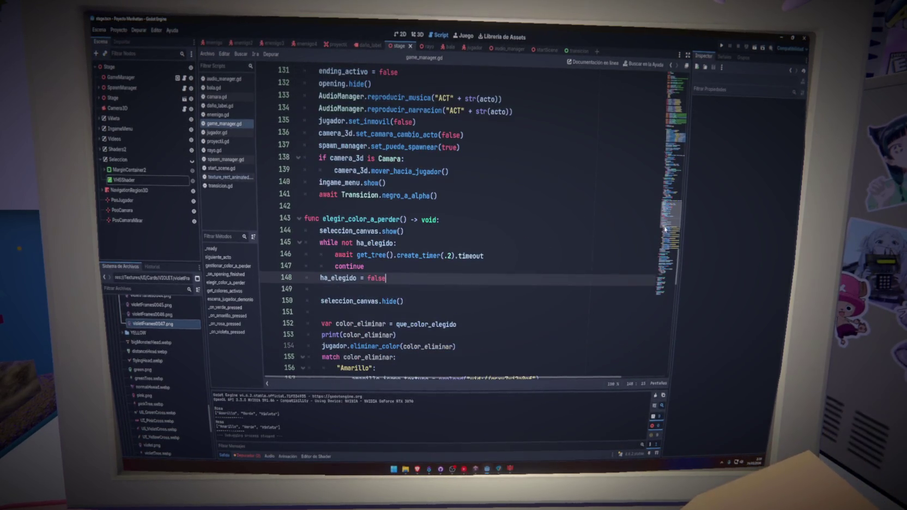
pyautogui.click(396, 303)
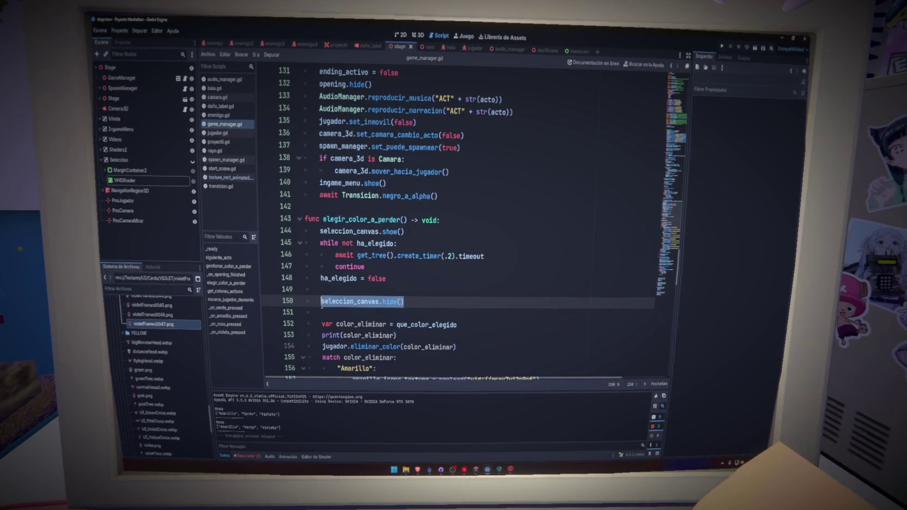
pyautogui.press('BackSpace')
pyautogui.press('BackSpace')
pyautogui.press('BackSpace')
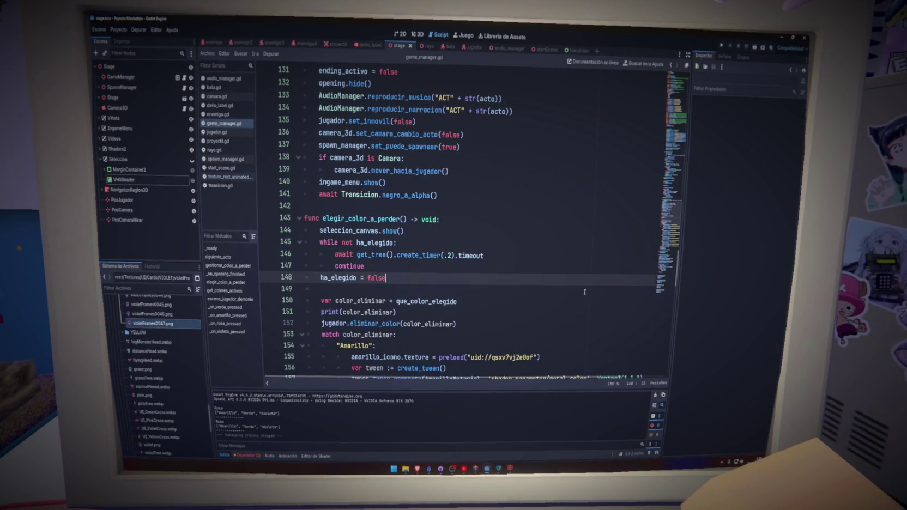
pyautogui.scroll(-15, 627, 281)
# Step: Paste seleccion_canvas.hide() as the first line of _on_verde_pressed and _on_amarillo_pressed
pyautogui.click(418, 229)
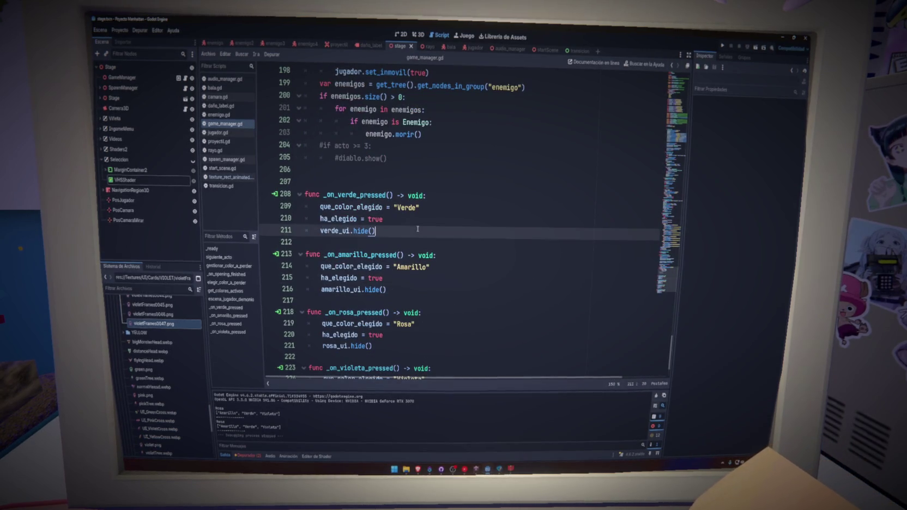
pyautogui.click(452, 196)
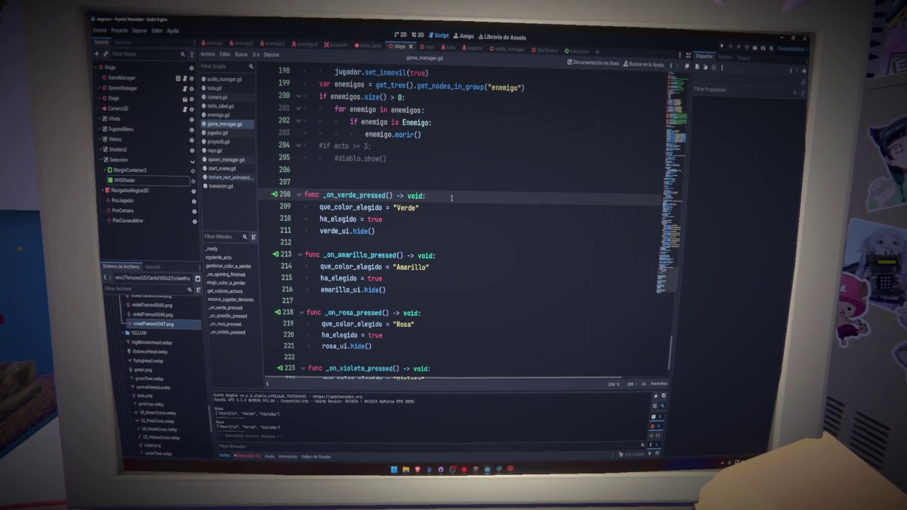
pyautogui.press('Return')
pyautogui.write('seleccion_canvas.hide()')
pyautogui.click(444, 273)
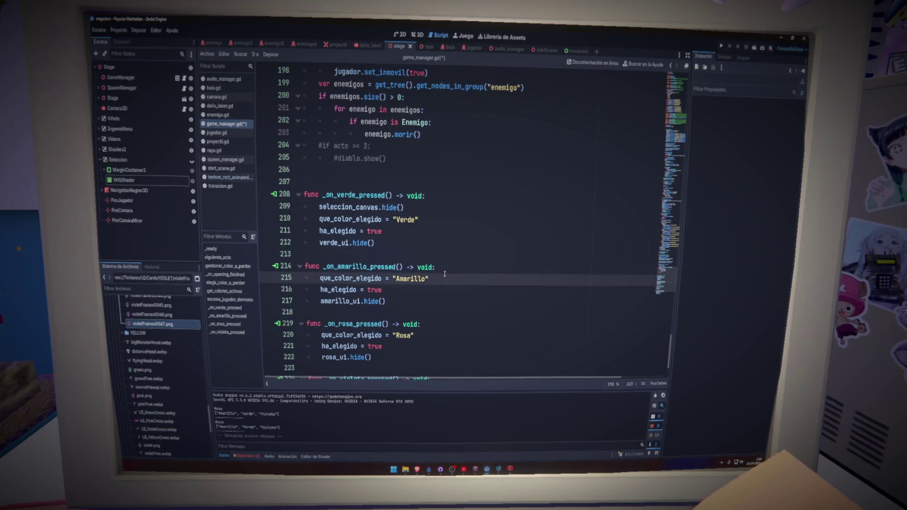
pyautogui.click(452, 267)
pyautogui.press('Return')
pyautogui.write('seleccion_canvas.hide()')
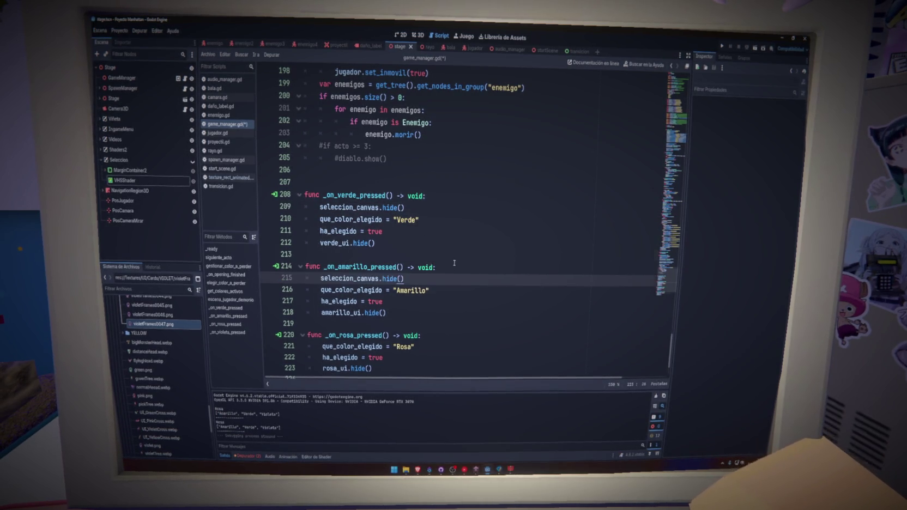
# Step: Add seleccion_canvas.hide() to _on_rosa_pressed and _on_violeta_pressed, then run the project
pyautogui.scroll(-2, 454, 263)
pyautogui.click(444, 267)
pyautogui.press('Return')
pyautogui.write('seleccion_canvas.hide()')
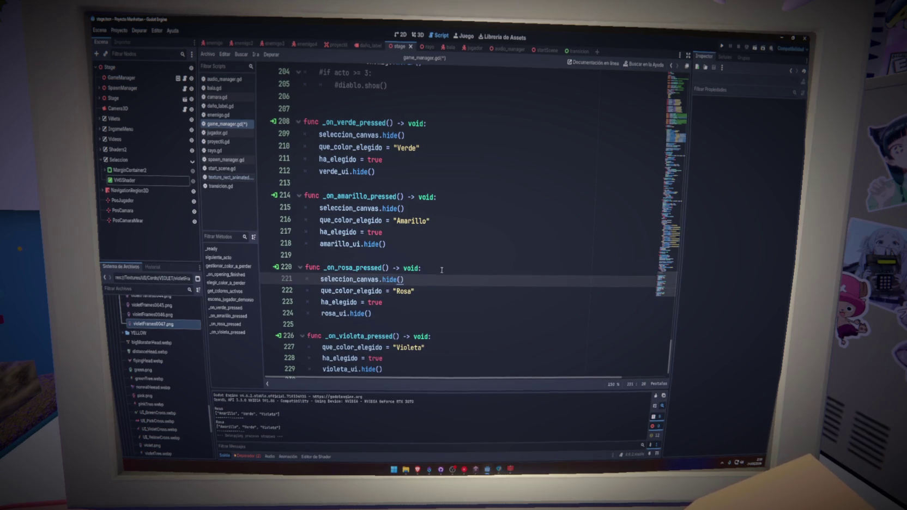
pyautogui.click(461, 338)
pyautogui.press('Return')
pyautogui.write('seleccion_canvas.hide()')
pyautogui.scroll(-1, 461, 327)
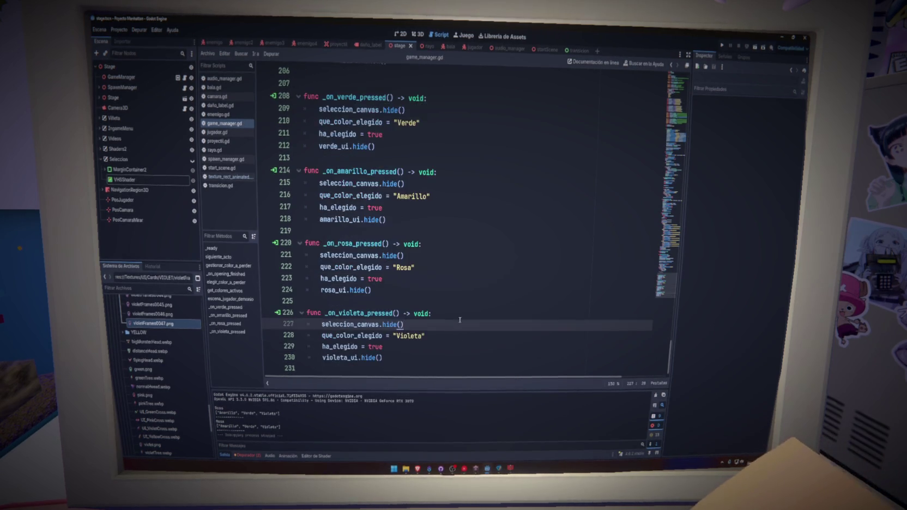
pyautogui.click(372, 291)
pyautogui.click(723, 47)
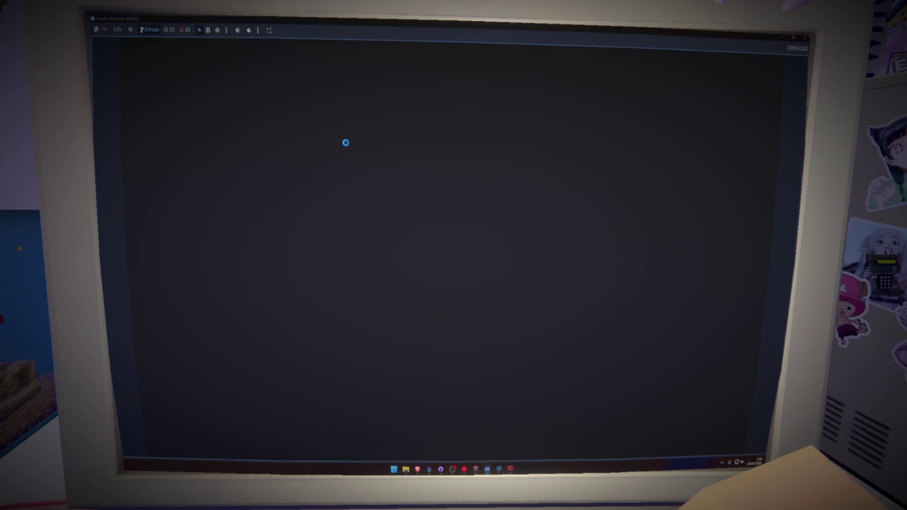
# Step: Set Visualización > Ventana Modo to Fullscreen in Project Settings, then run the game
pyautogui.click(118, 31)
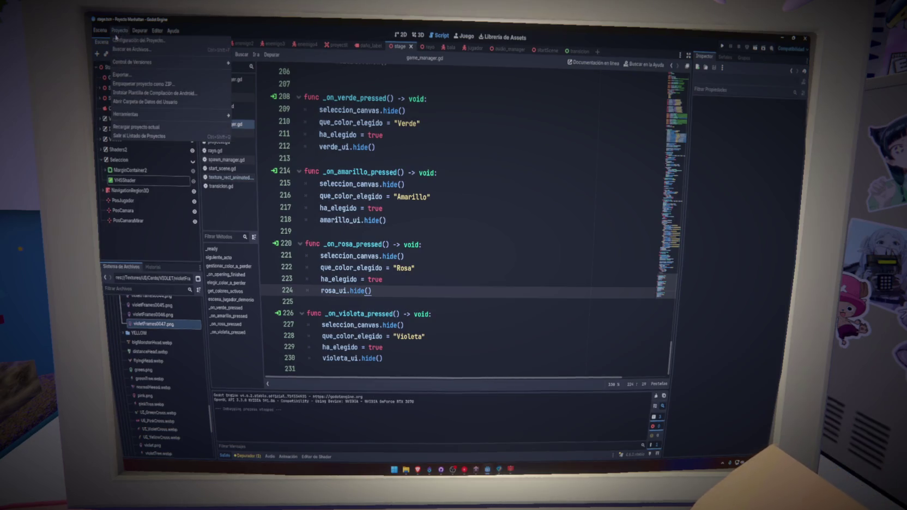
pyautogui.click(131, 41)
pyautogui.click(243, 201)
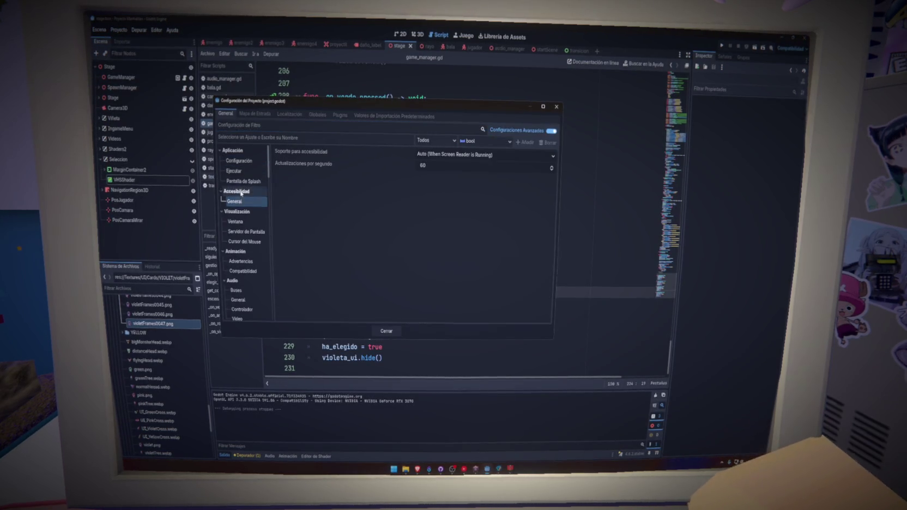
pyautogui.click(247, 222)
pyautogui.click(479, 187)
pyautogui.click(451, 228)
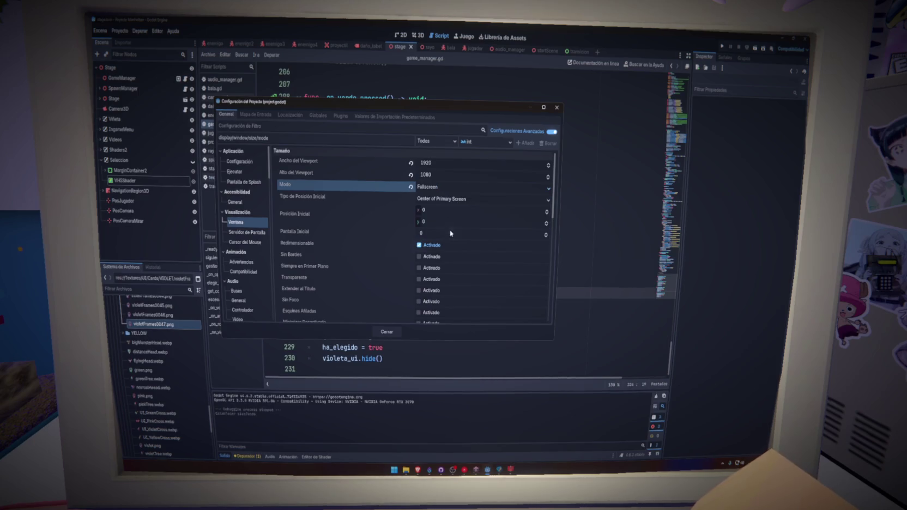
pyautogui.click(557, 107)
pyautogui.click(723, 46)
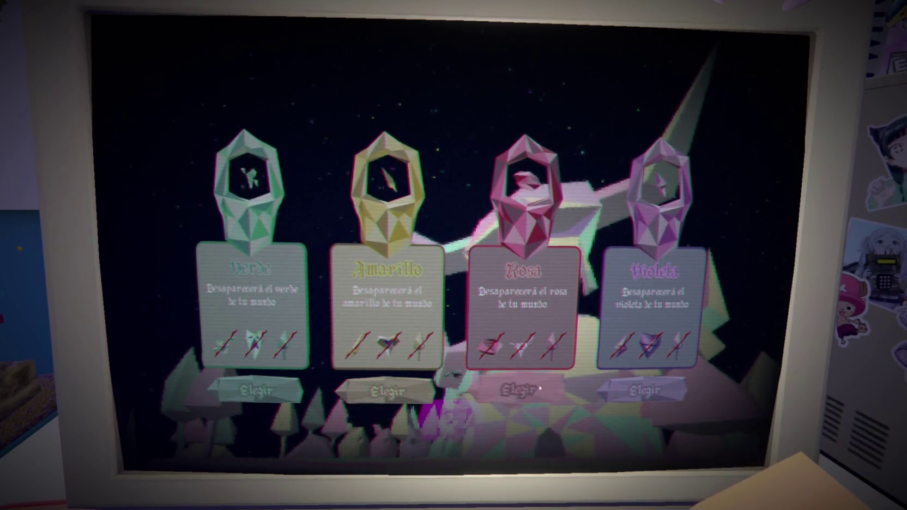
# Step: Give up Violeta, move and attack through the pastel arena with A/D/W, then give up Verde
pyautogui.click(670, 385)
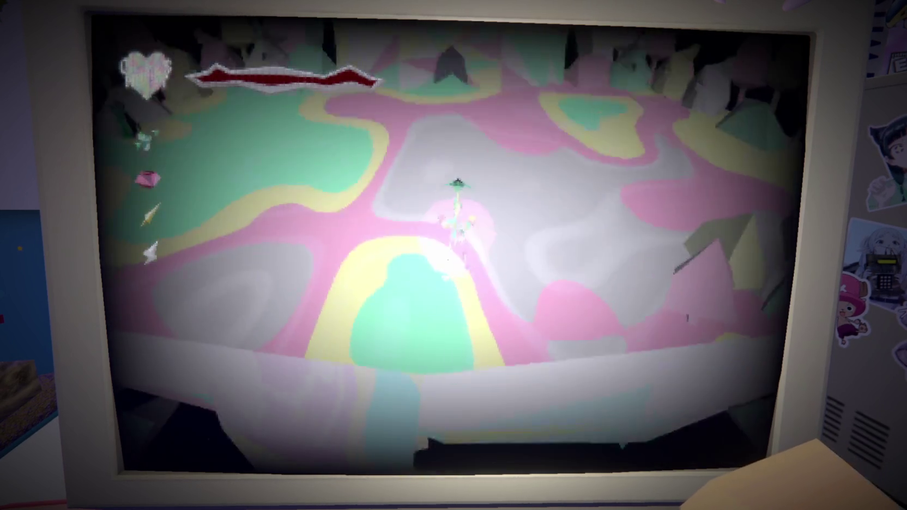
pyautogui.press('a')
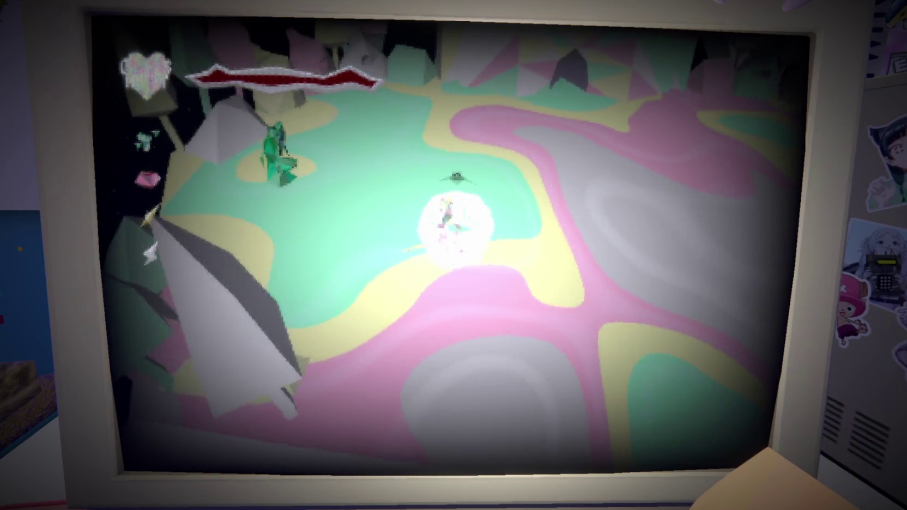
pyautogui.press('d')
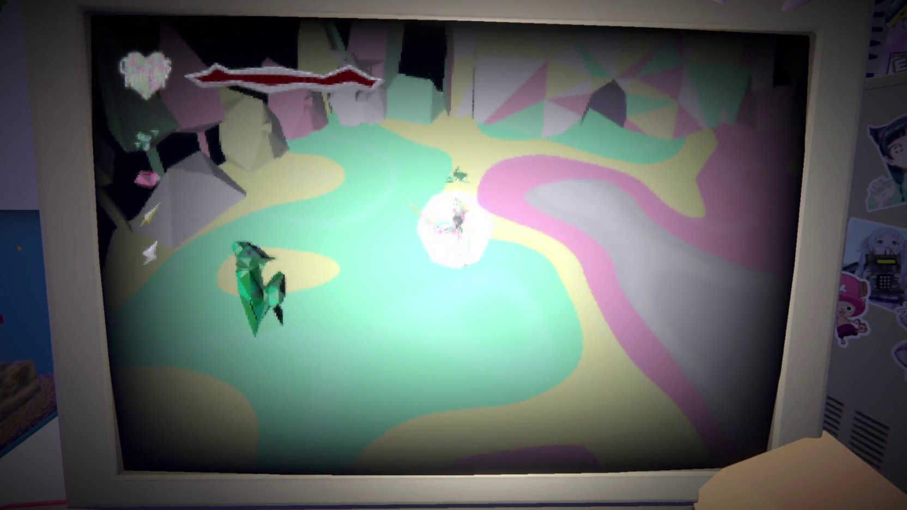
pyautogui.press('w')
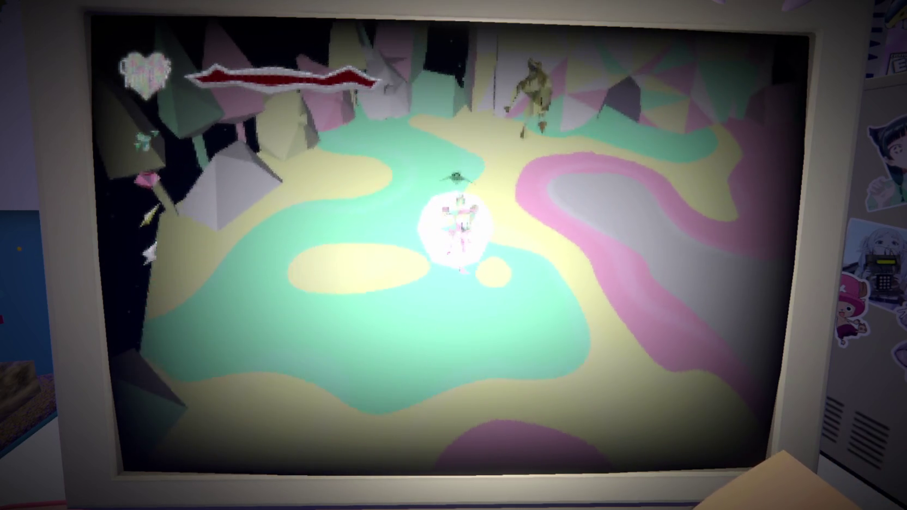
pyautogui.press('d')
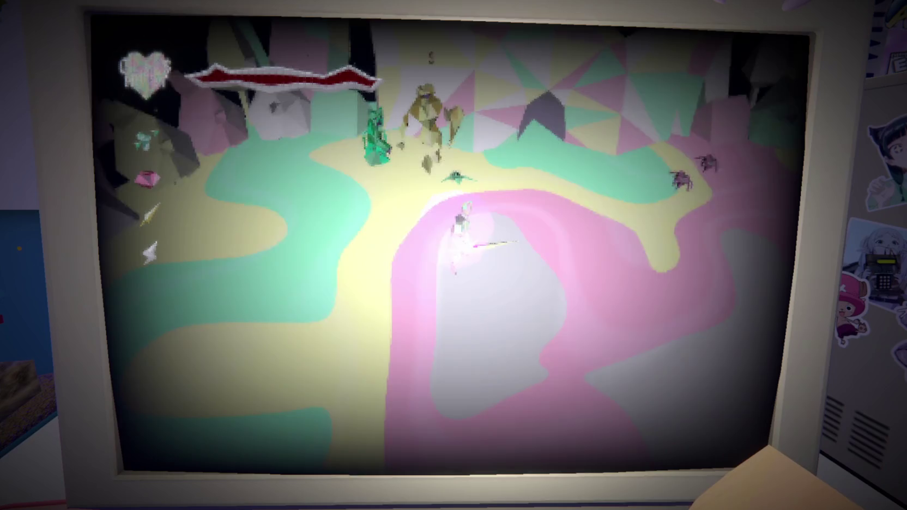
pyautogui.press('d')
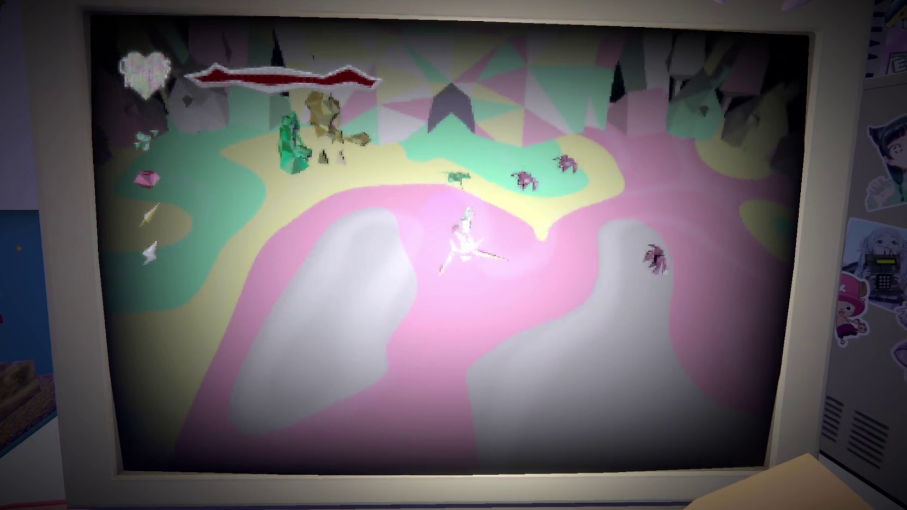
pyautogui.press('a')
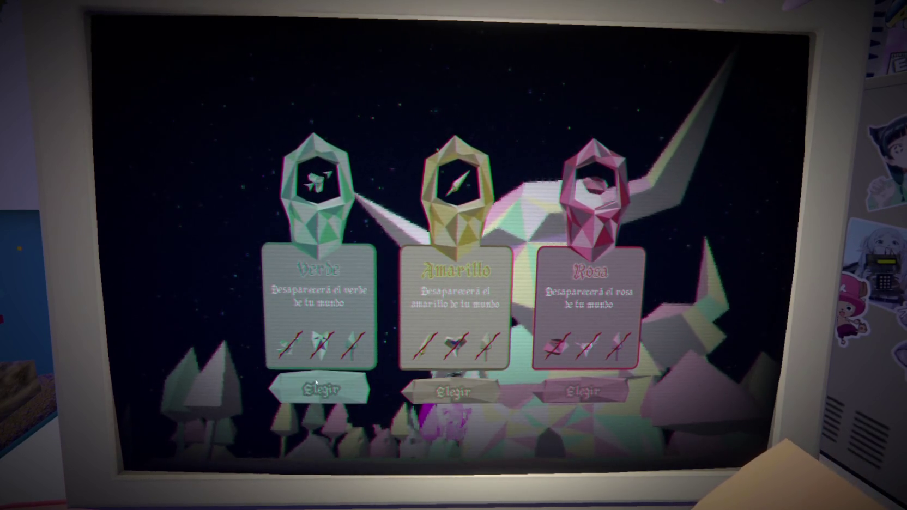
pyautogui.click(329, 386)
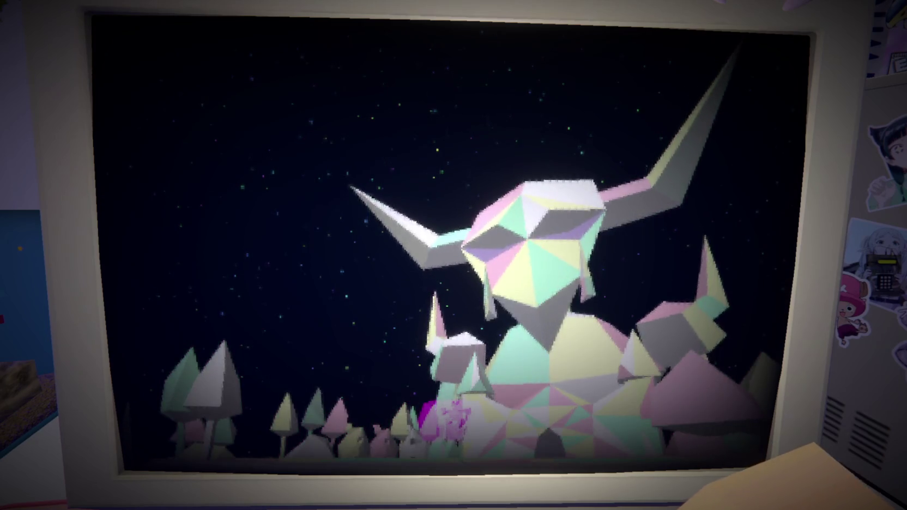
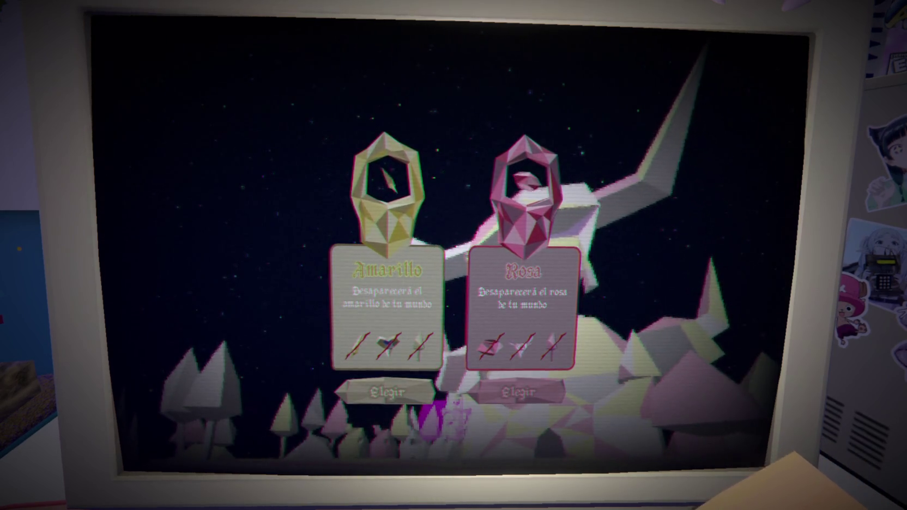
# Step: Settle the Amarillo-versus-Rosa offering so pink disappears from the world and the crystal boss fight begins
pyautogui.click(549, 397)
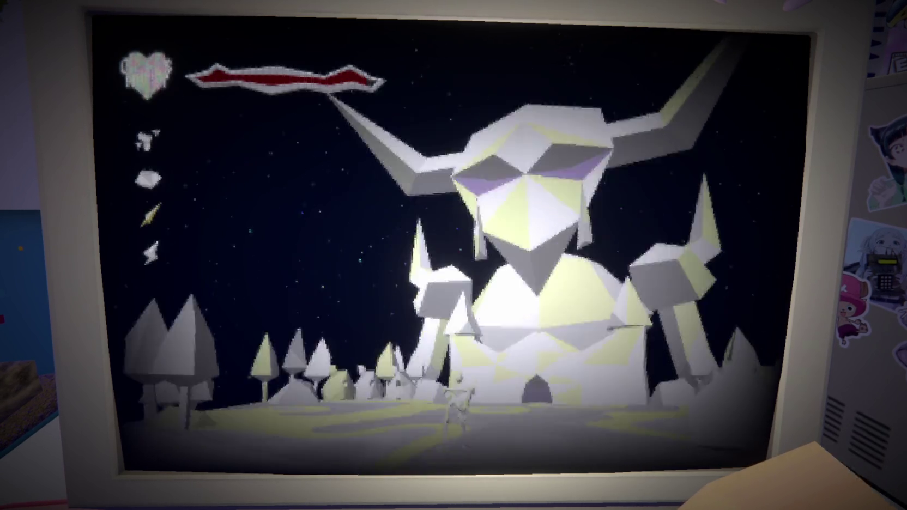
# Step: Advance up the yellow path, dodging and slashing until the two yellow enemies shatter
pyautogui.press('w')
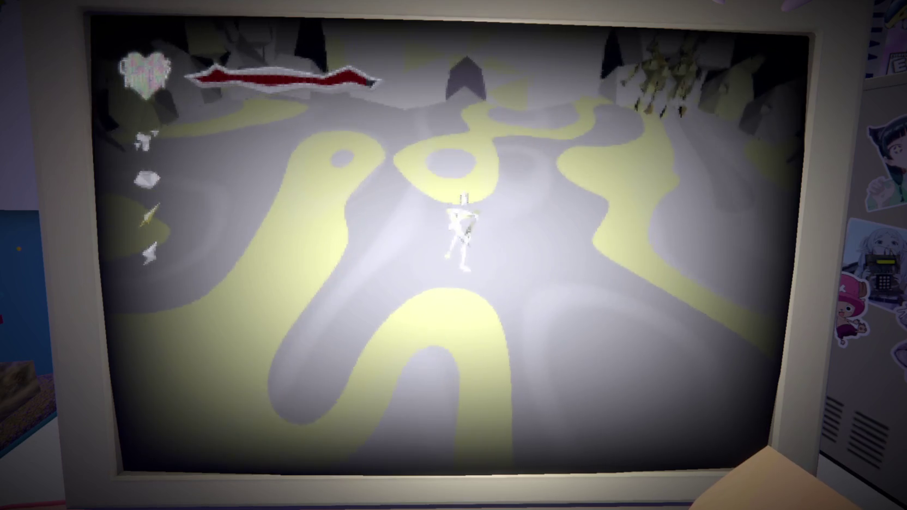
pyautogui.press('w')
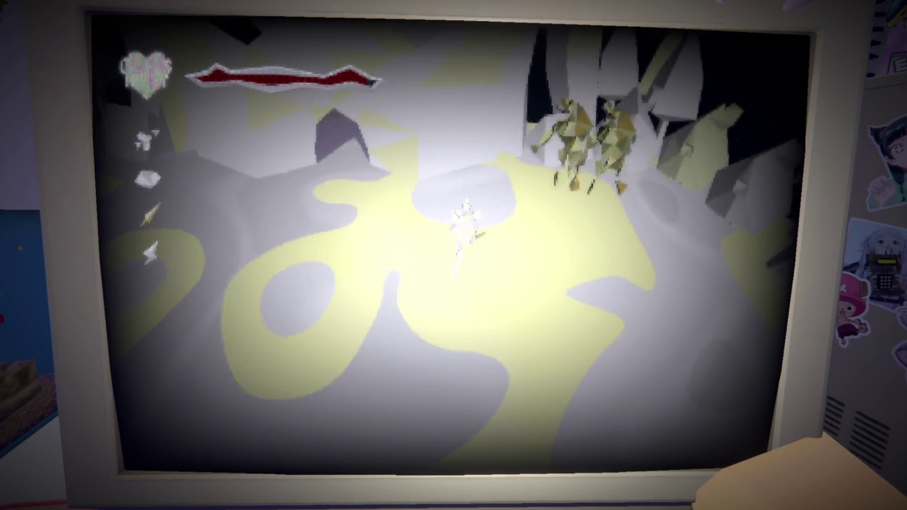
pyautogui.press('w')
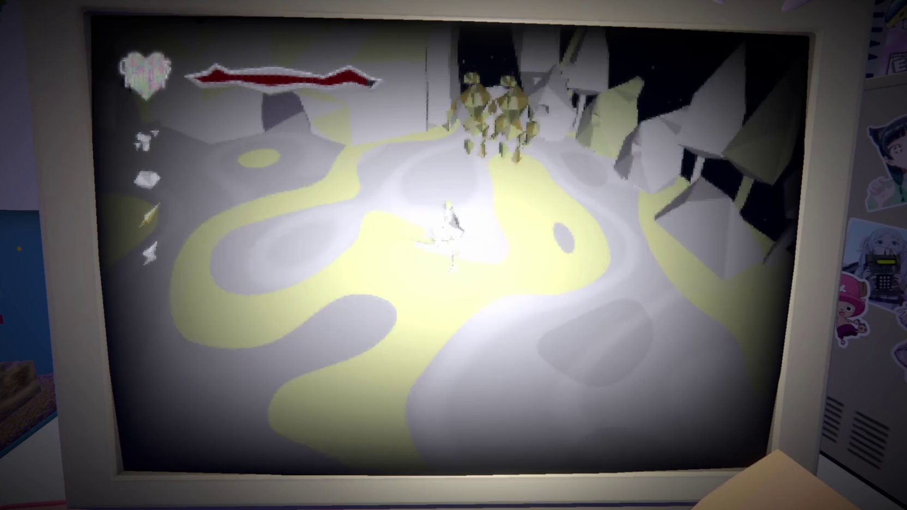
pyautogui.press('s')
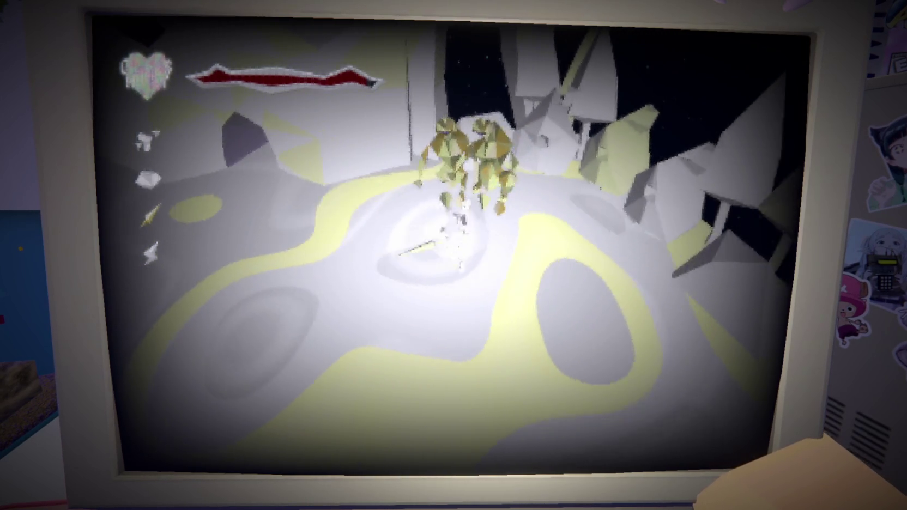
pyautogui.press('w')
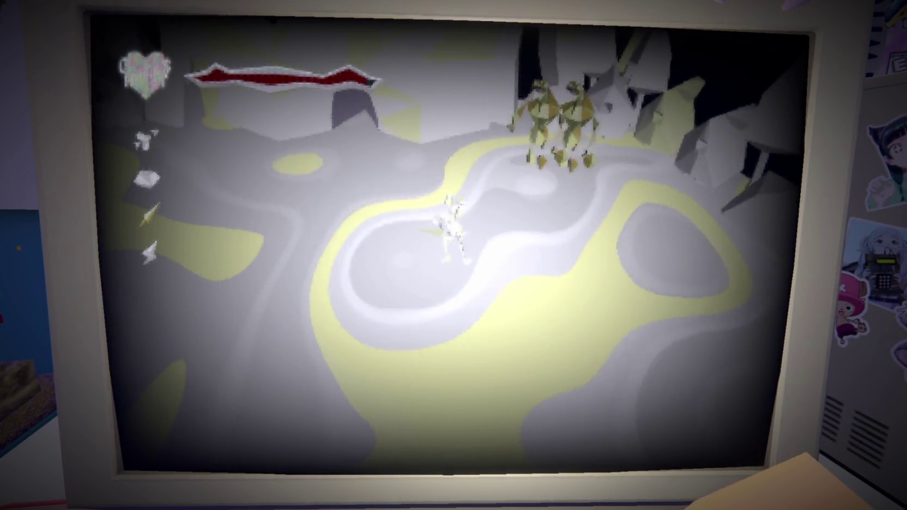
pyautogui.press('s')
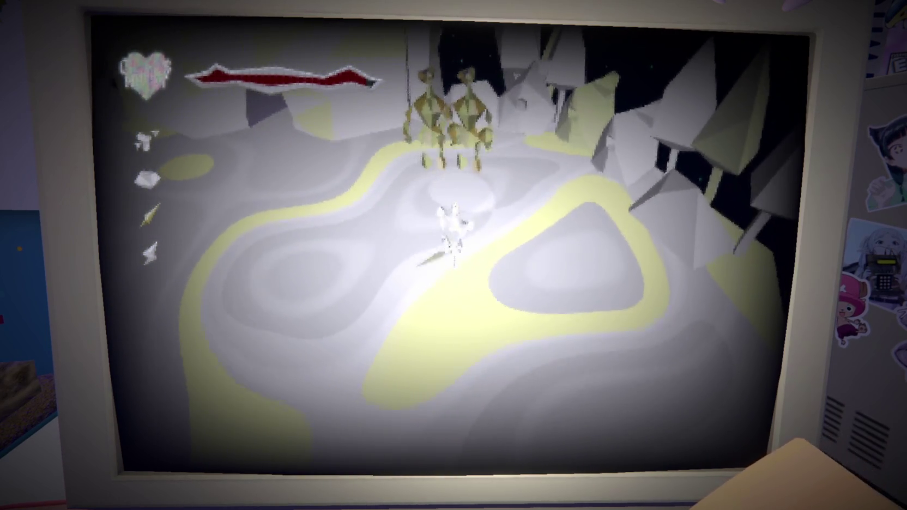
pyautogui.press('w')
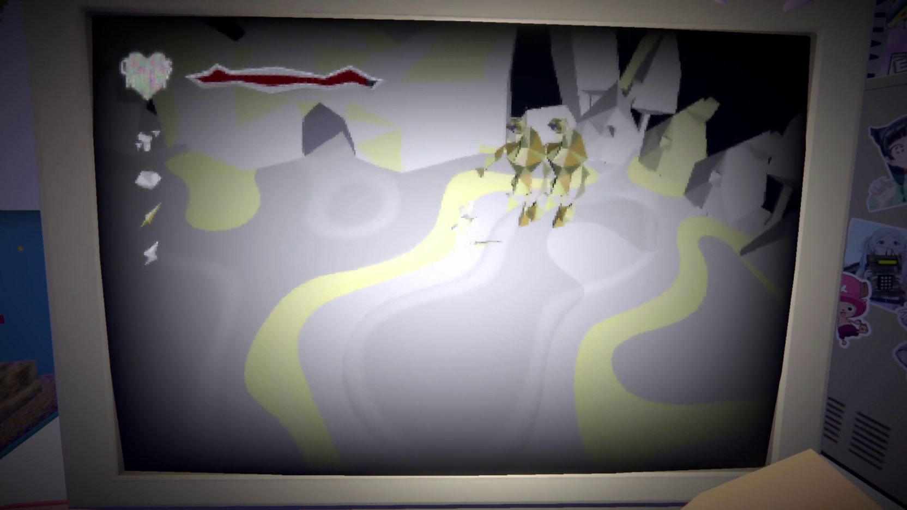
pyautogui.press('a')
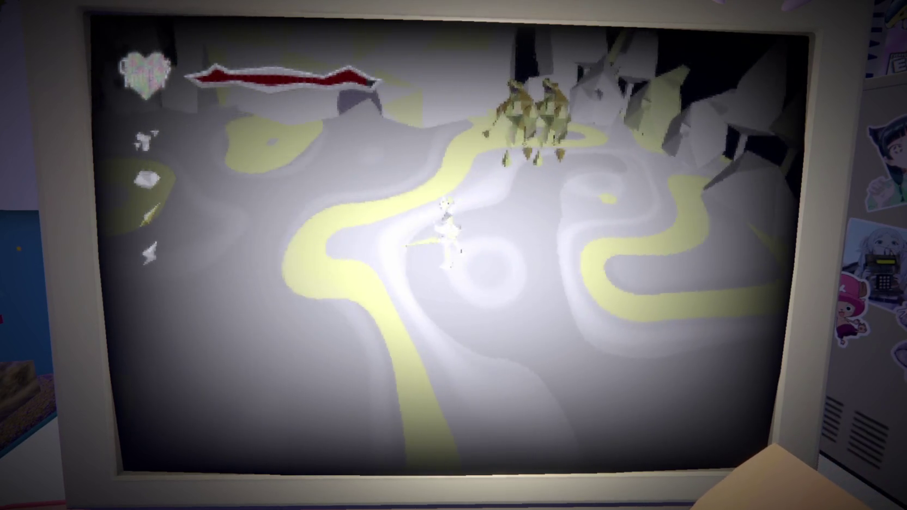
pyautogui.press('w')
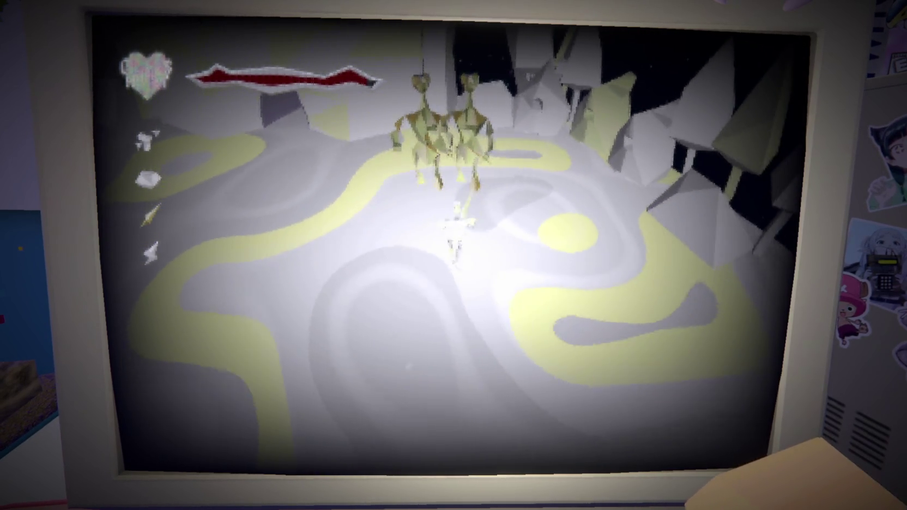
pyautogui.press('w')
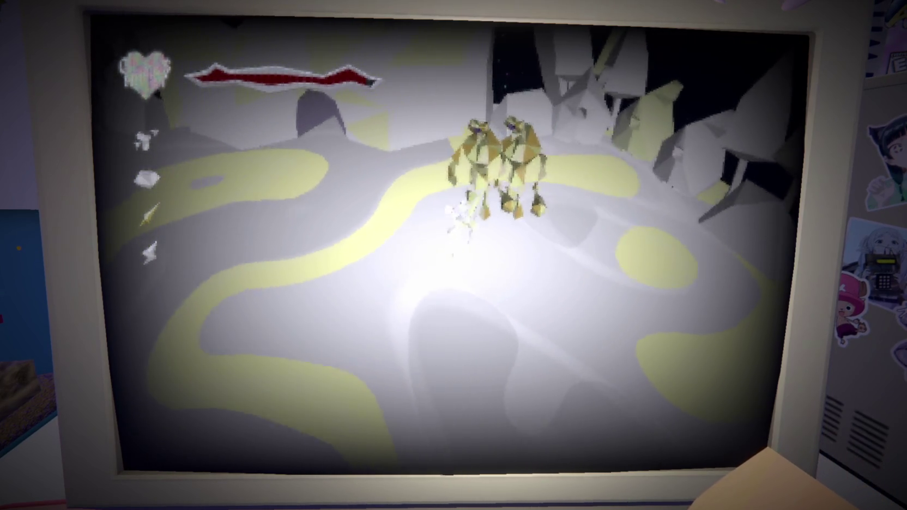
pyautogui.press('s')
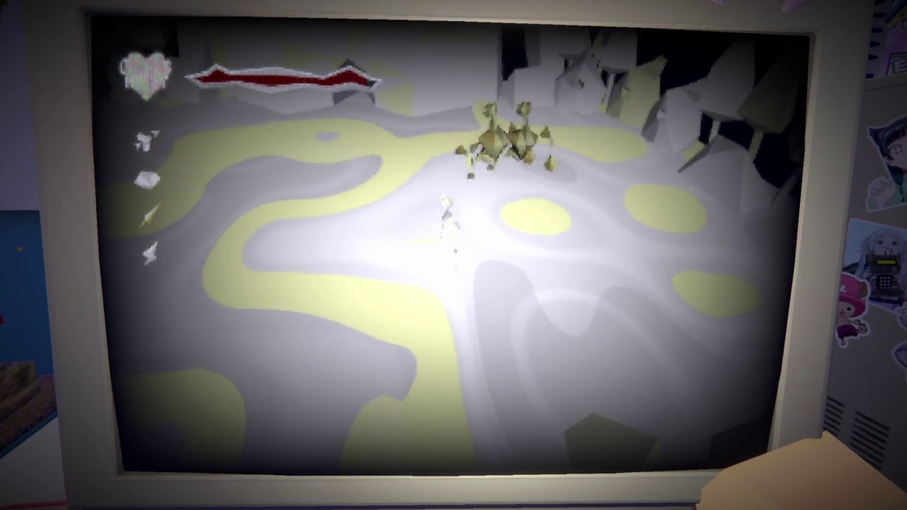
# Step: Circle the arena around the remaining yellow enemies as they close in
pyautogui.press('a')
pyautogui.press('a')
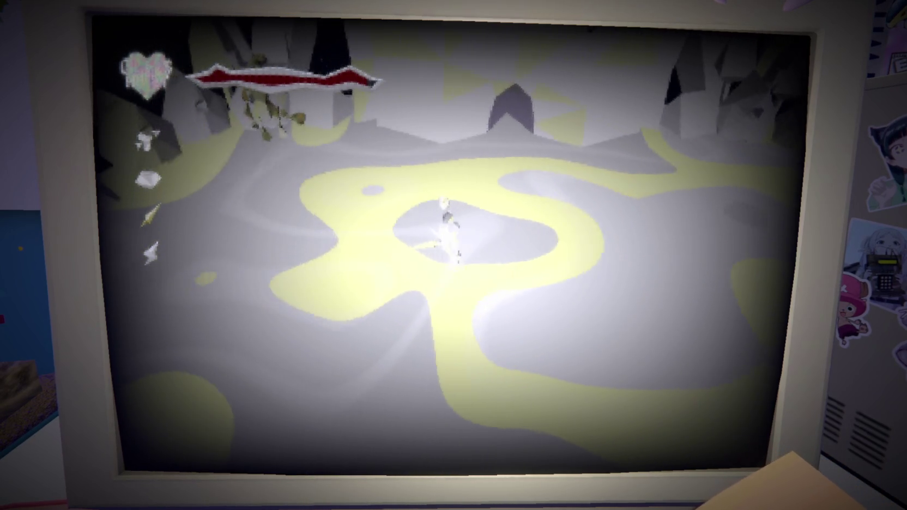
pyautogui.press('a')
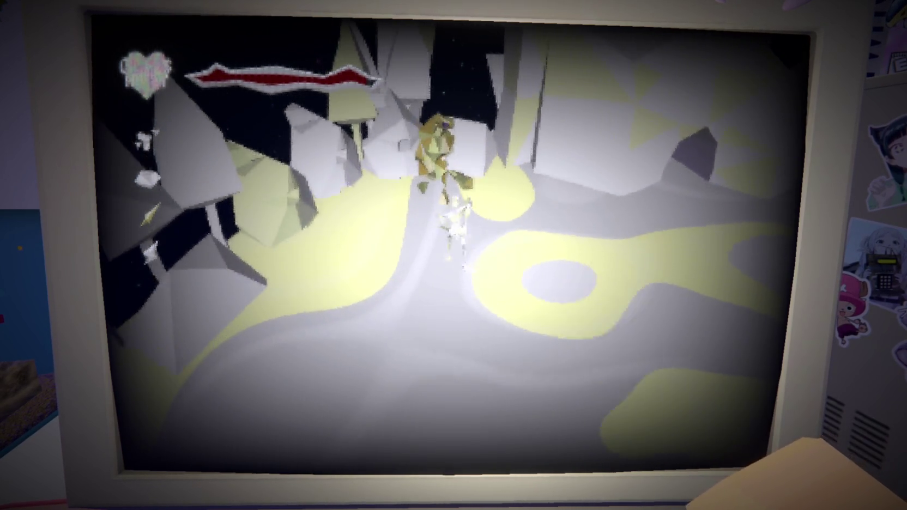
pyautogui.press('a')
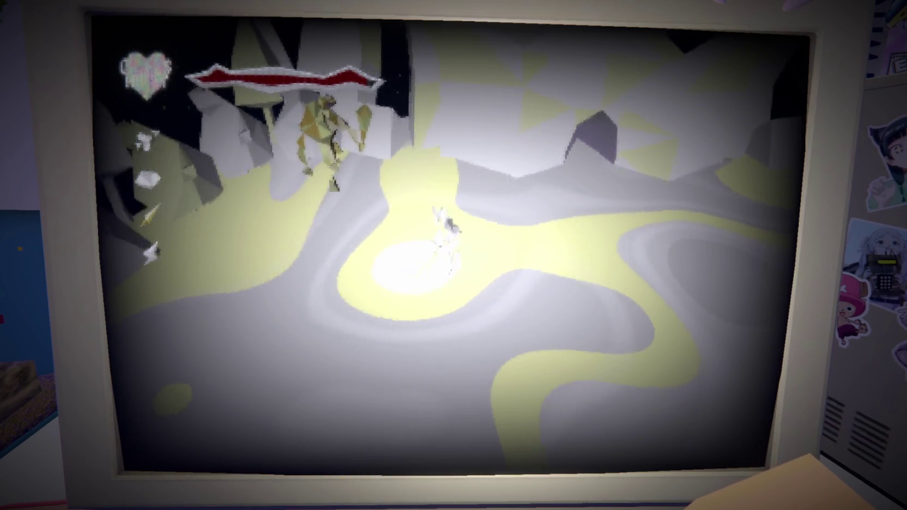
pyautogui.press('a')
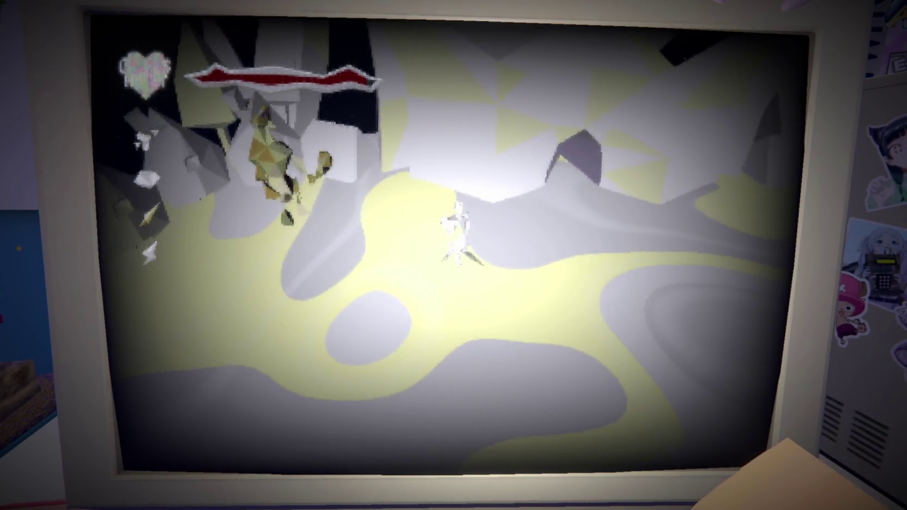
pyautogui.press('a')
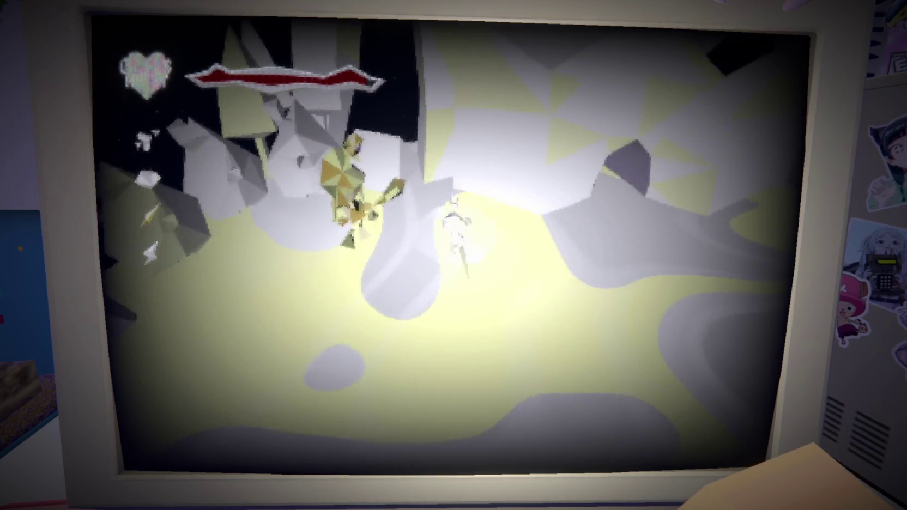
pyautogui.press('a')
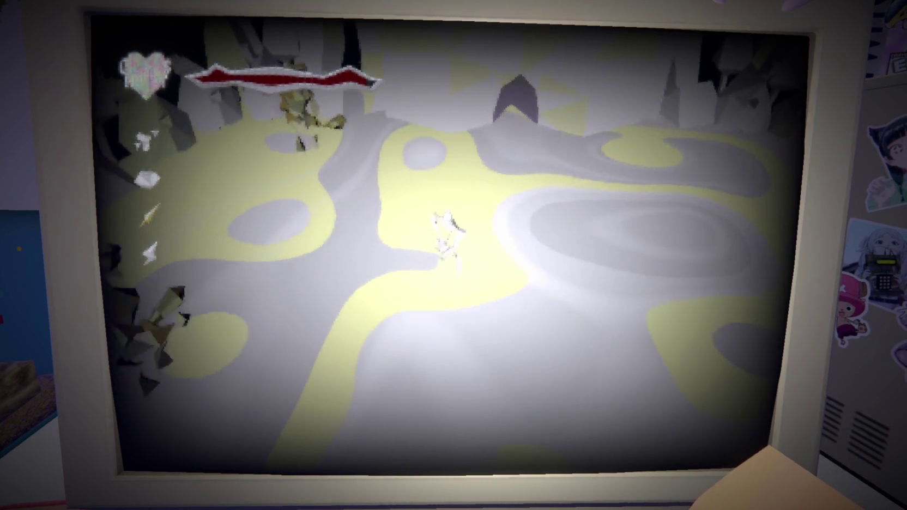
pyautogui.press('a')
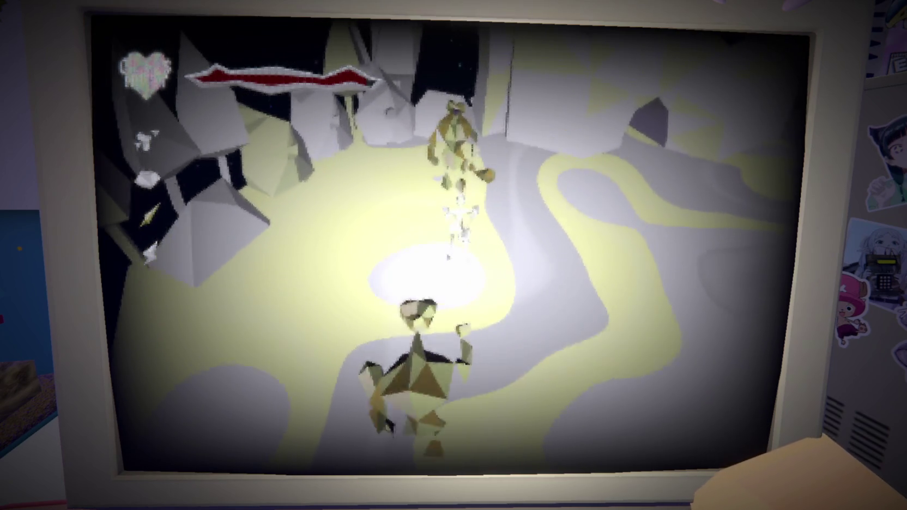
pyautogui.press('a')
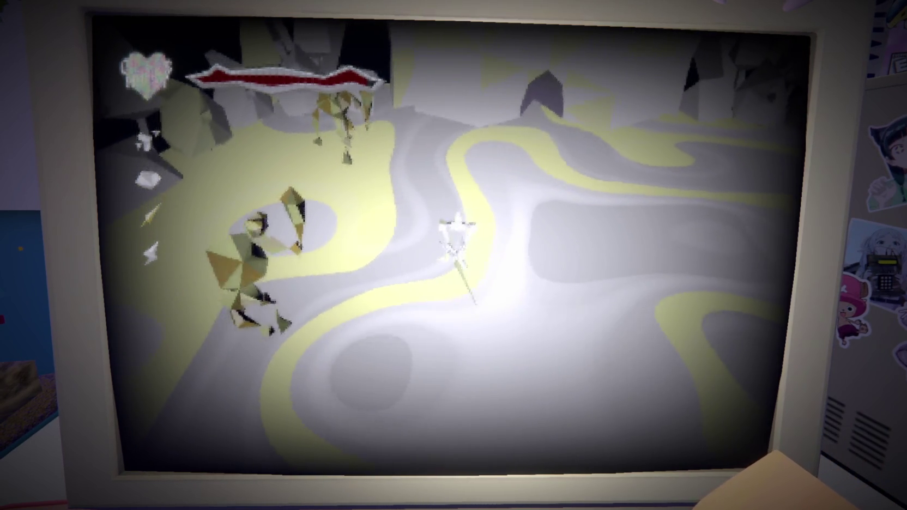
pyautogui.press('a')
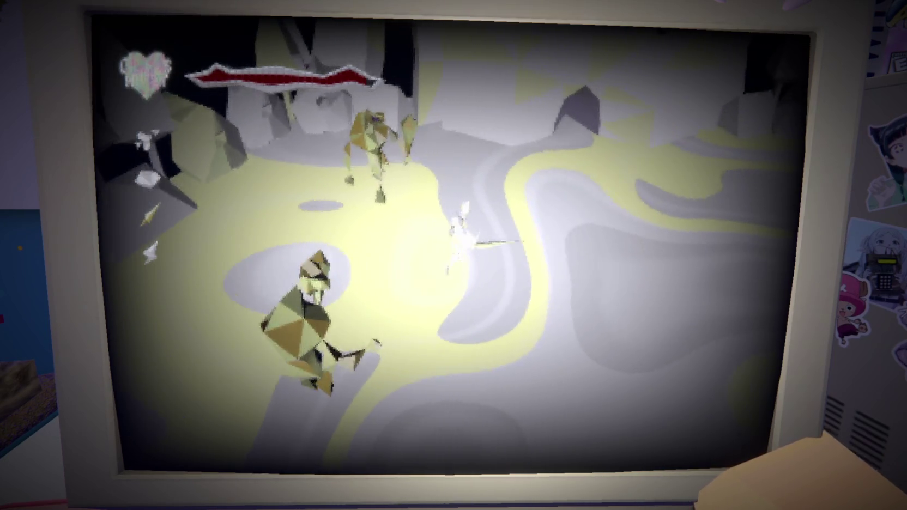
pyautogui.press('a')
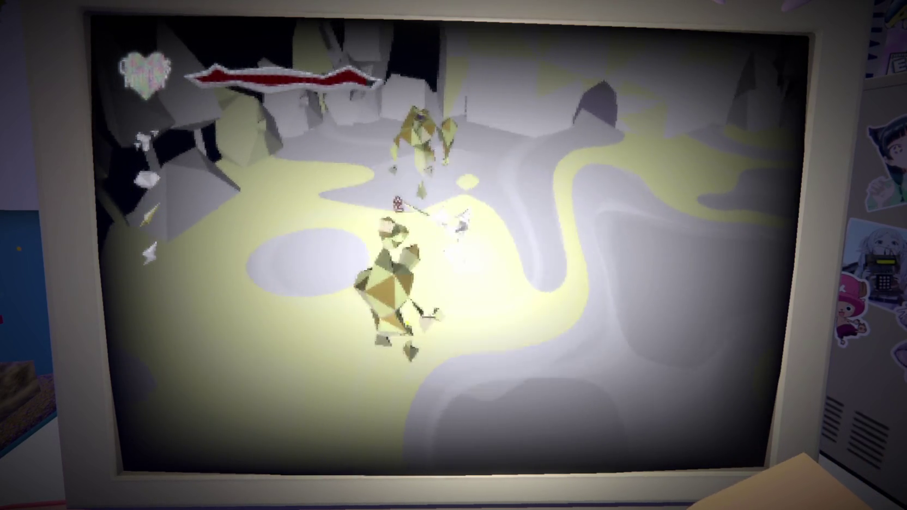
pyautogui.press('a')
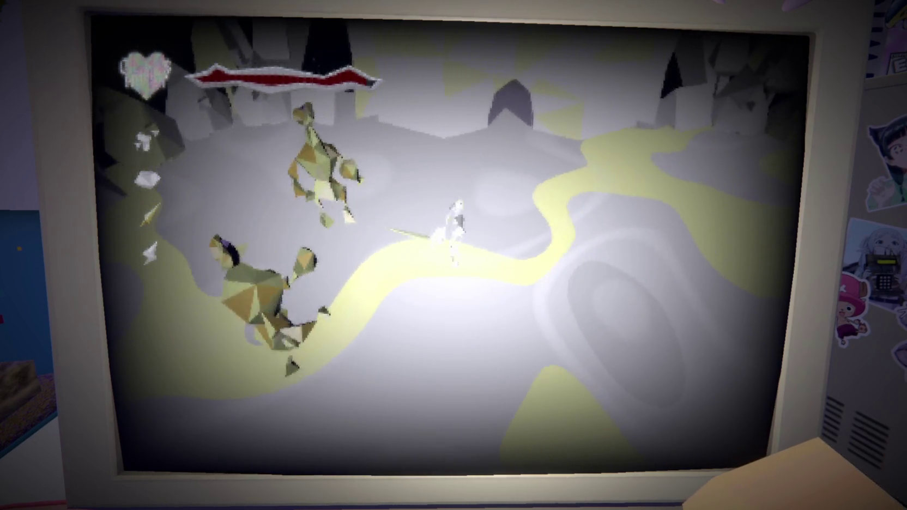
# Step: Fight the golden enemy near the cliff edge, strafing left and right while striking it
pyautogui.press('s')
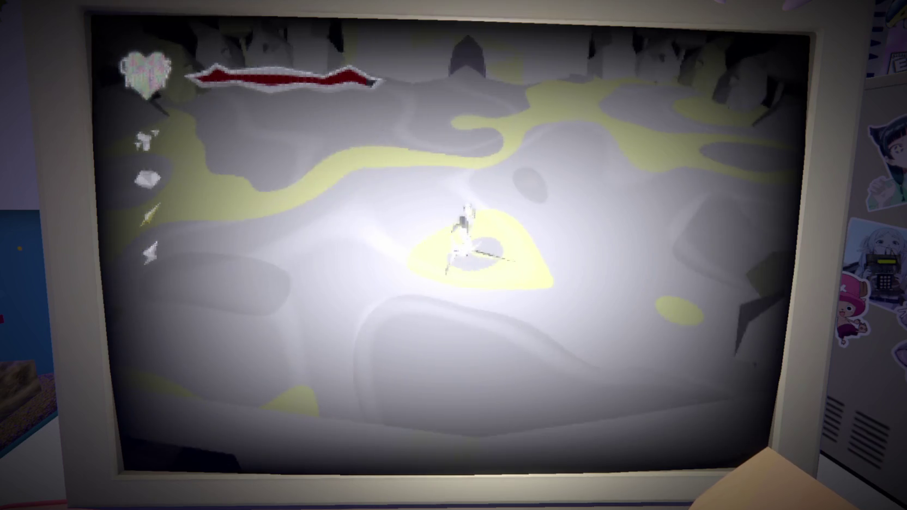
pyautogui.press('w')
pyautogui.press('d')
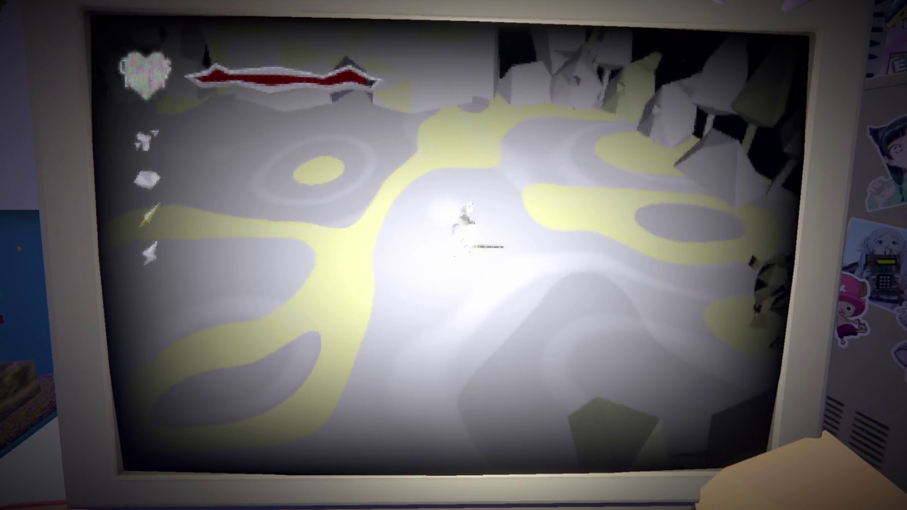
pyautogui.press('a')
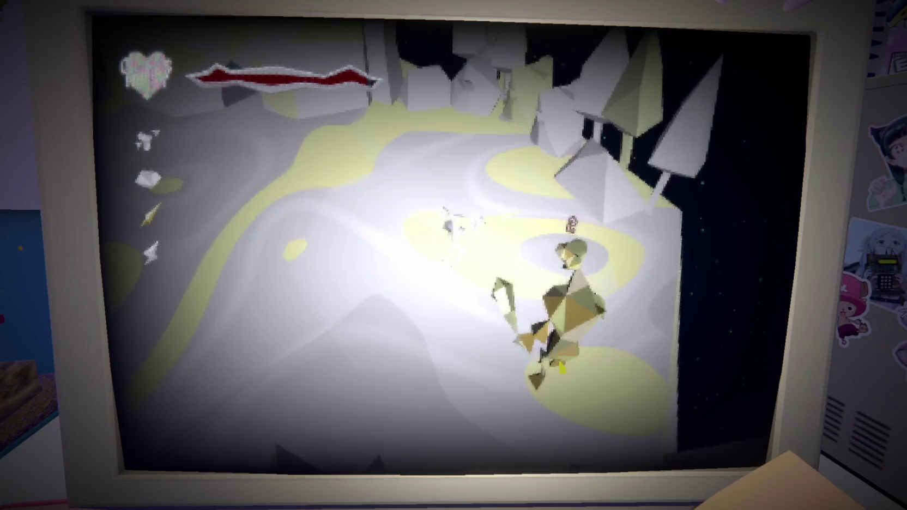
pyautogui.press('a')
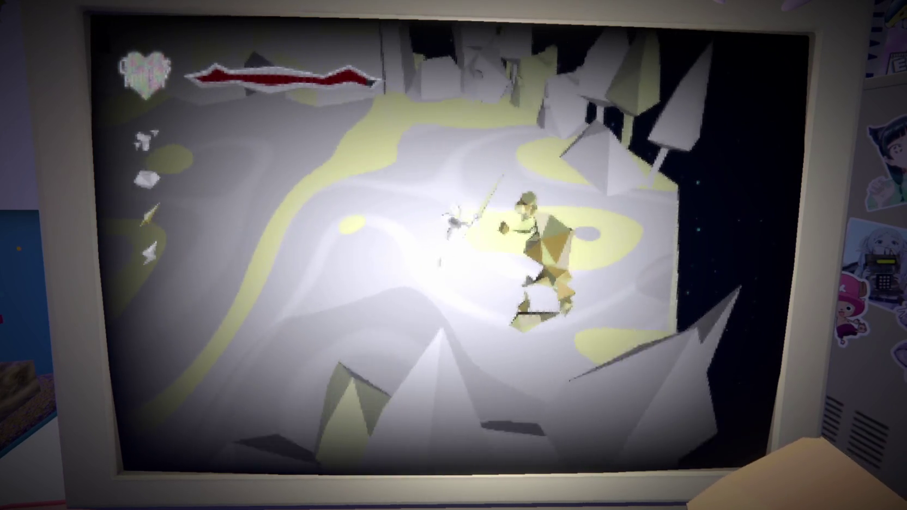
pyautogui.press('d')
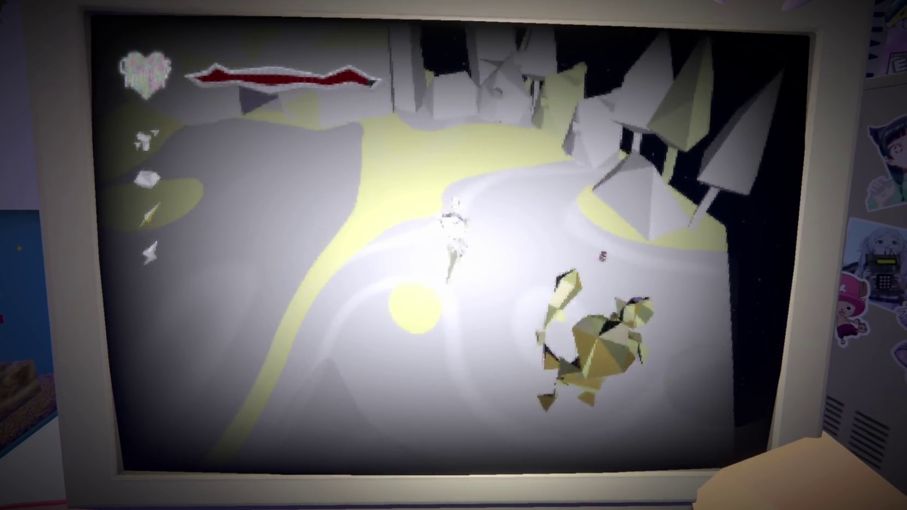
pyautogui.press('a')
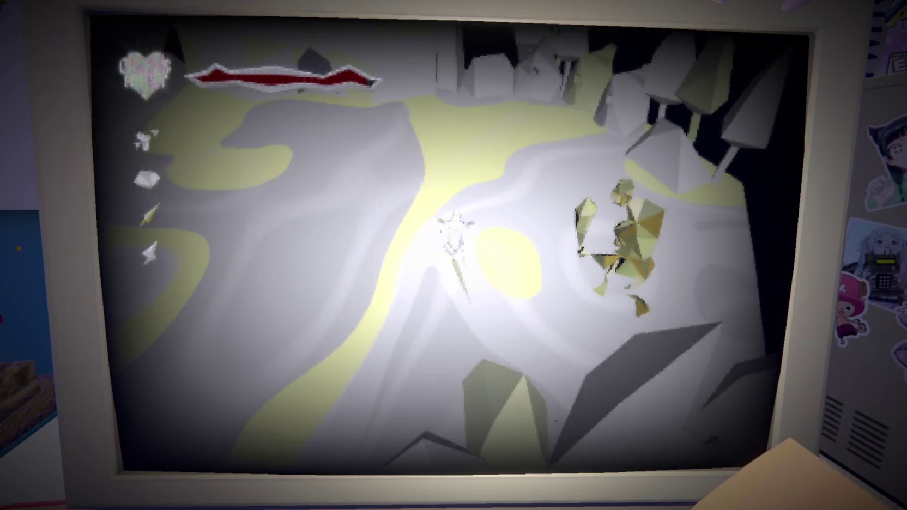
pyautogui.press('d')
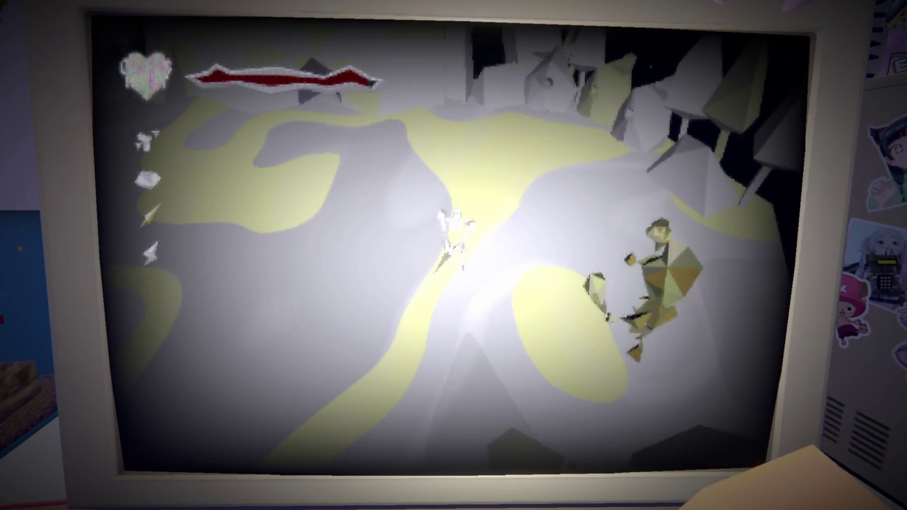
pyautogui.press('d')
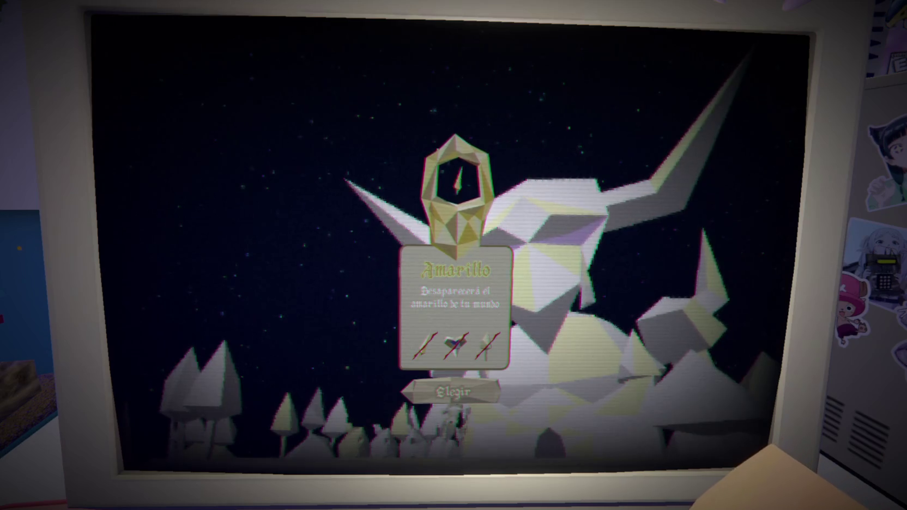
# Step: Choose Elegir on the Amarillo card so yellow vanishes and the level turns grey and white
pyautogui.click(452, 390)
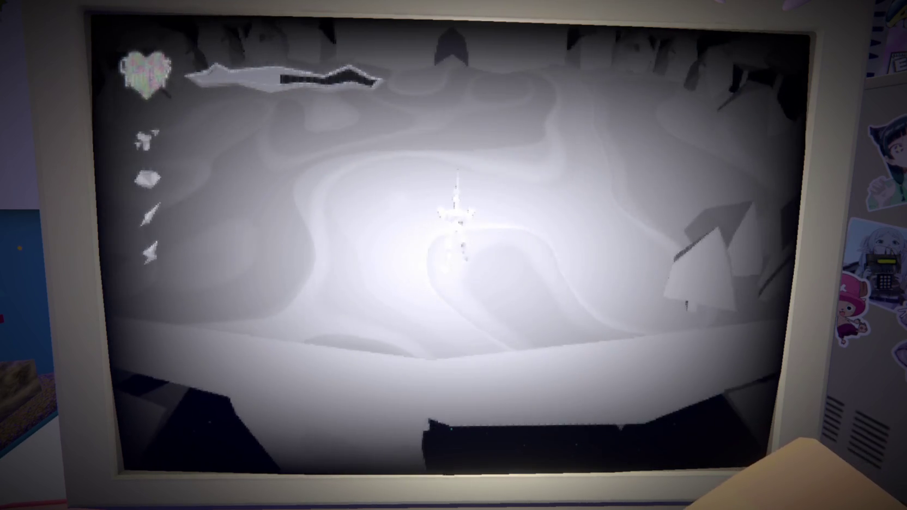
# Step: Walk the character forward up the white path across the all-grey terrain
pyautogui.press('w')
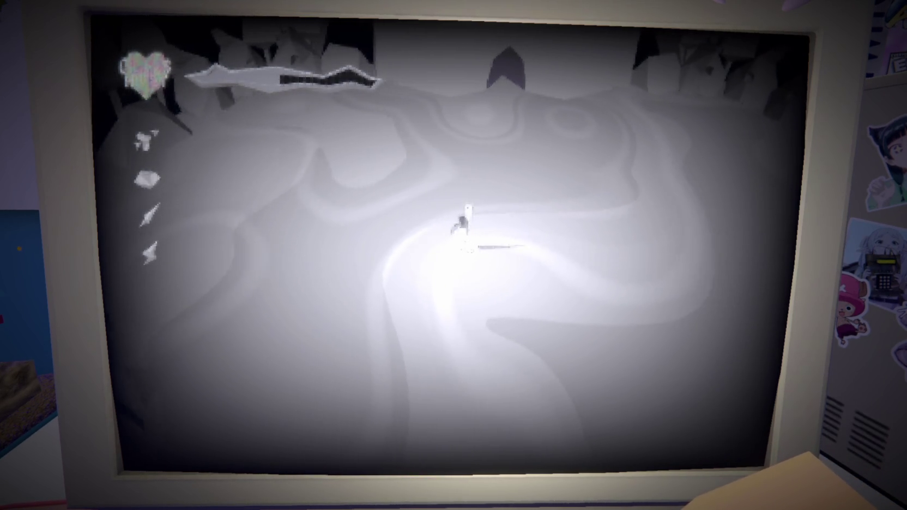
pyautogui.press('w')
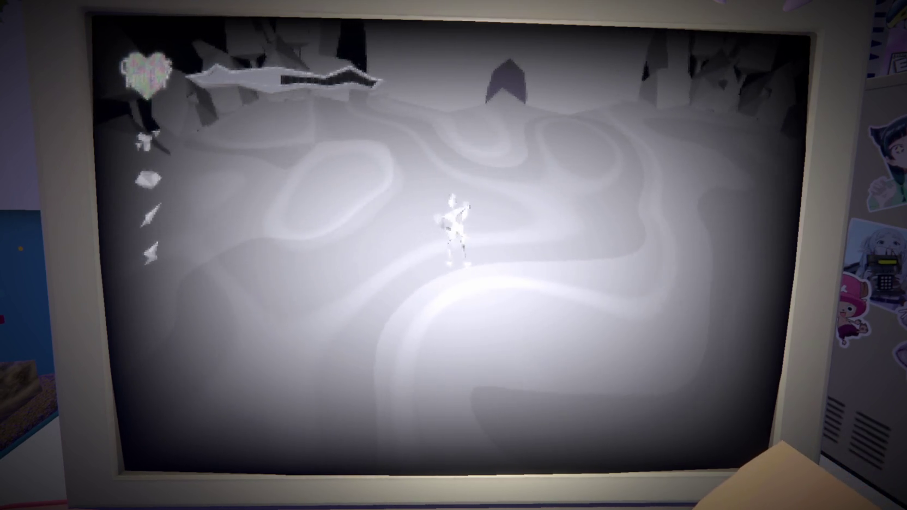
pyautogui.press('w')
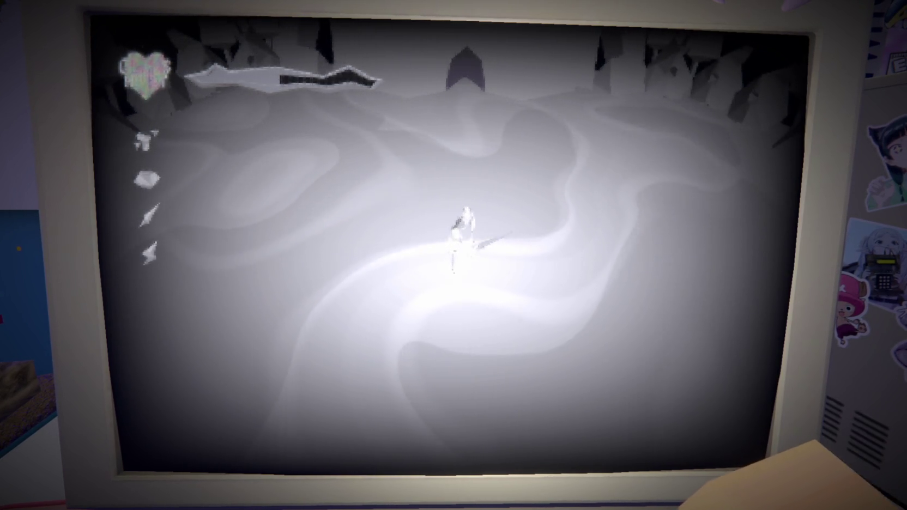
pyautogui.press('w')
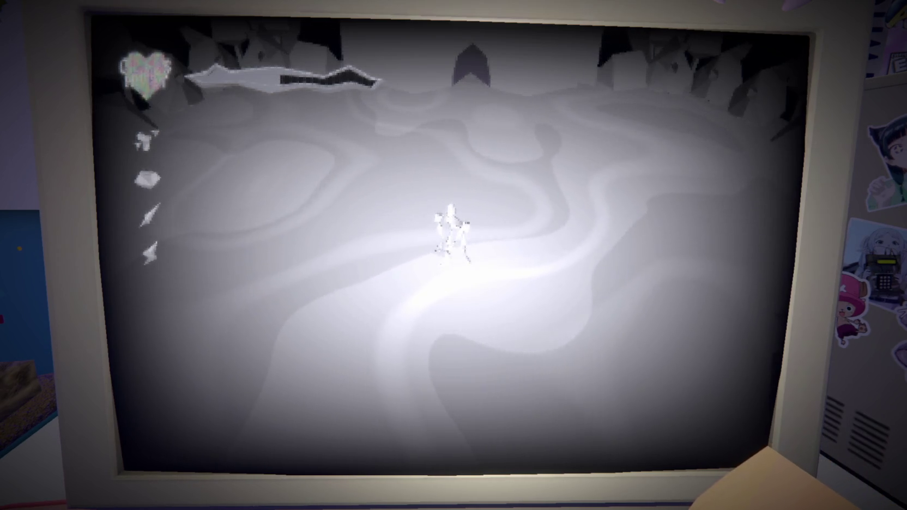